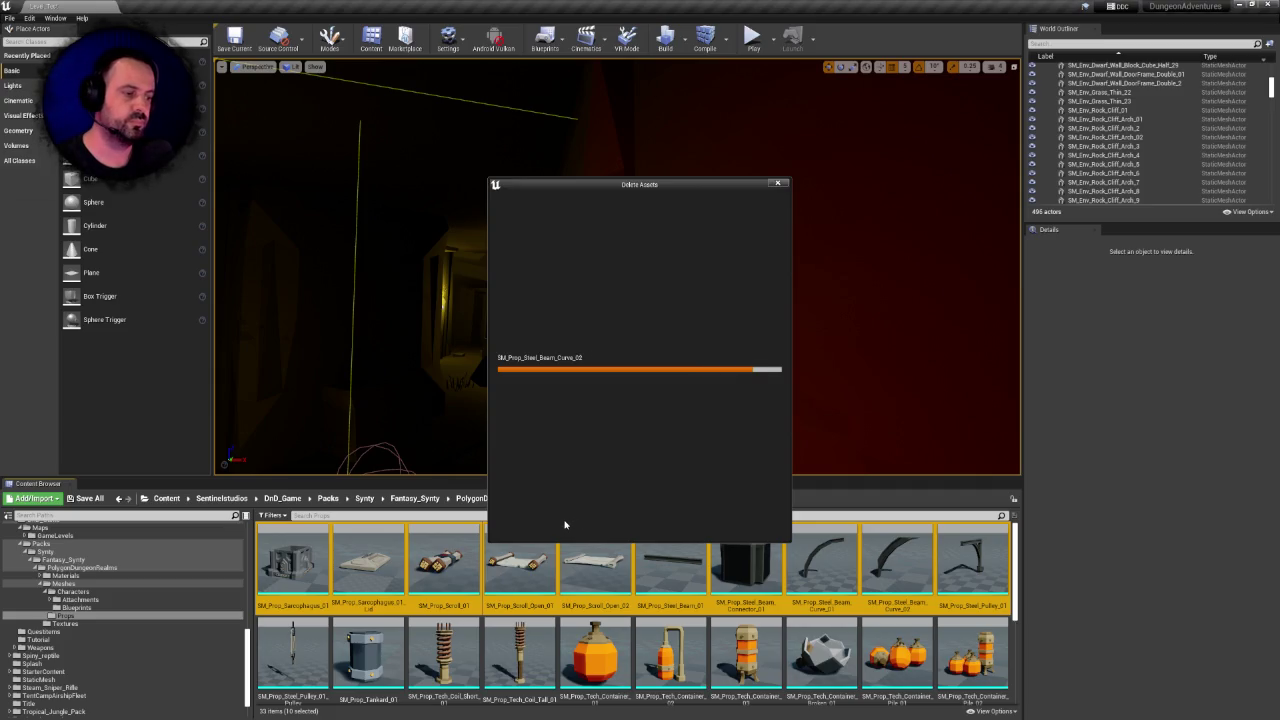
Delete the prop meshes from SM_Prop_Steel_Pulley_01 through SM_Prop_Tech_Liquid_01, force-deleting despite references
left_click(565, 525)
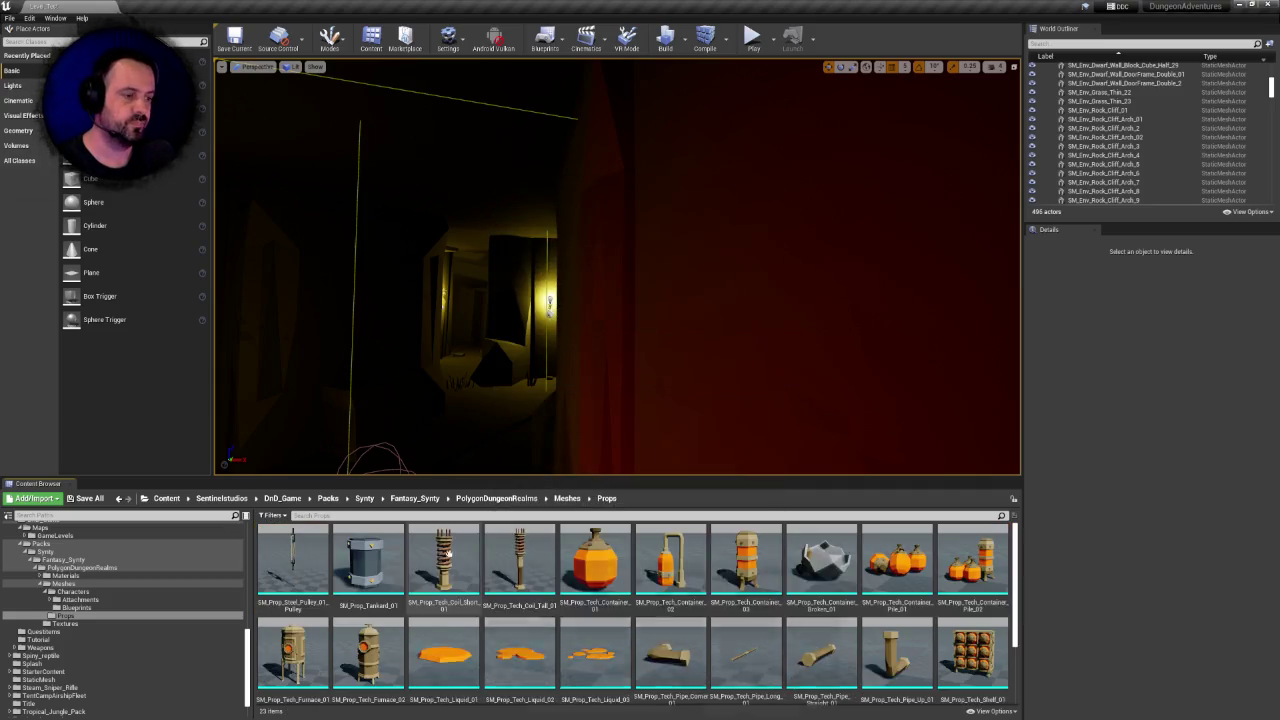
left_click(292, 560)
scroll(650, 598, "down", 1)
left_click(476, 627, "shift")
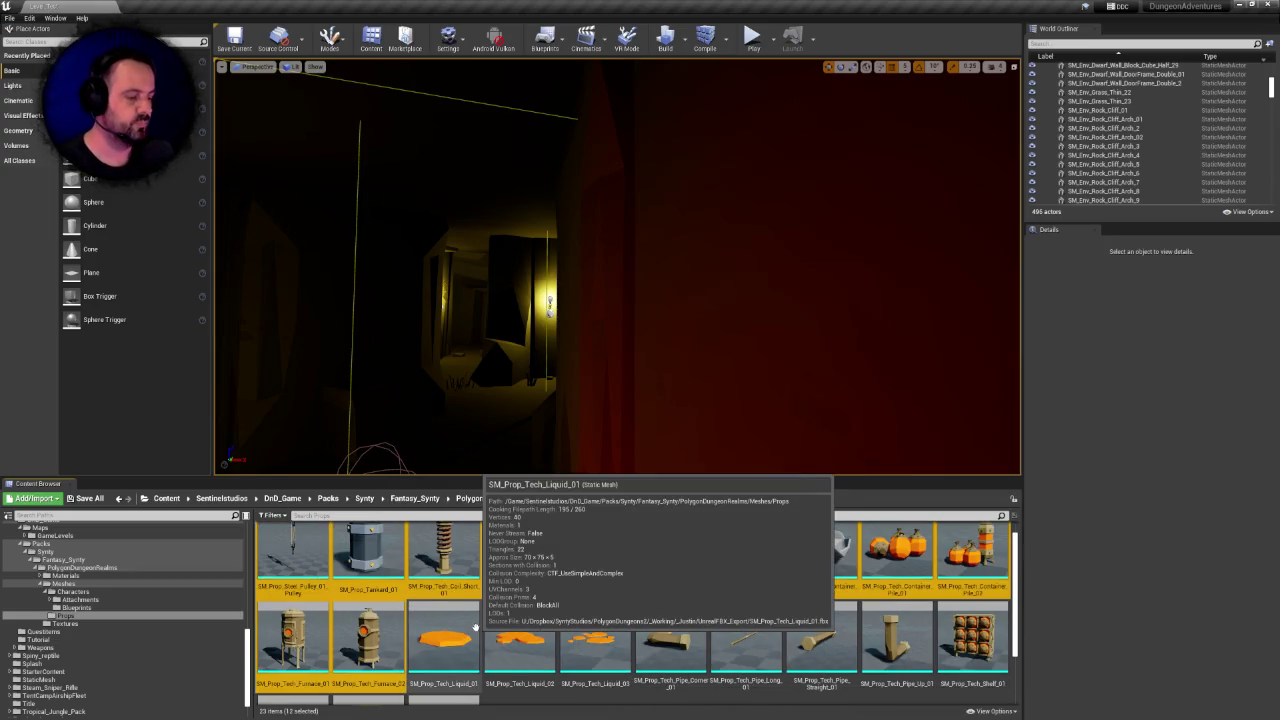
key("Delete")
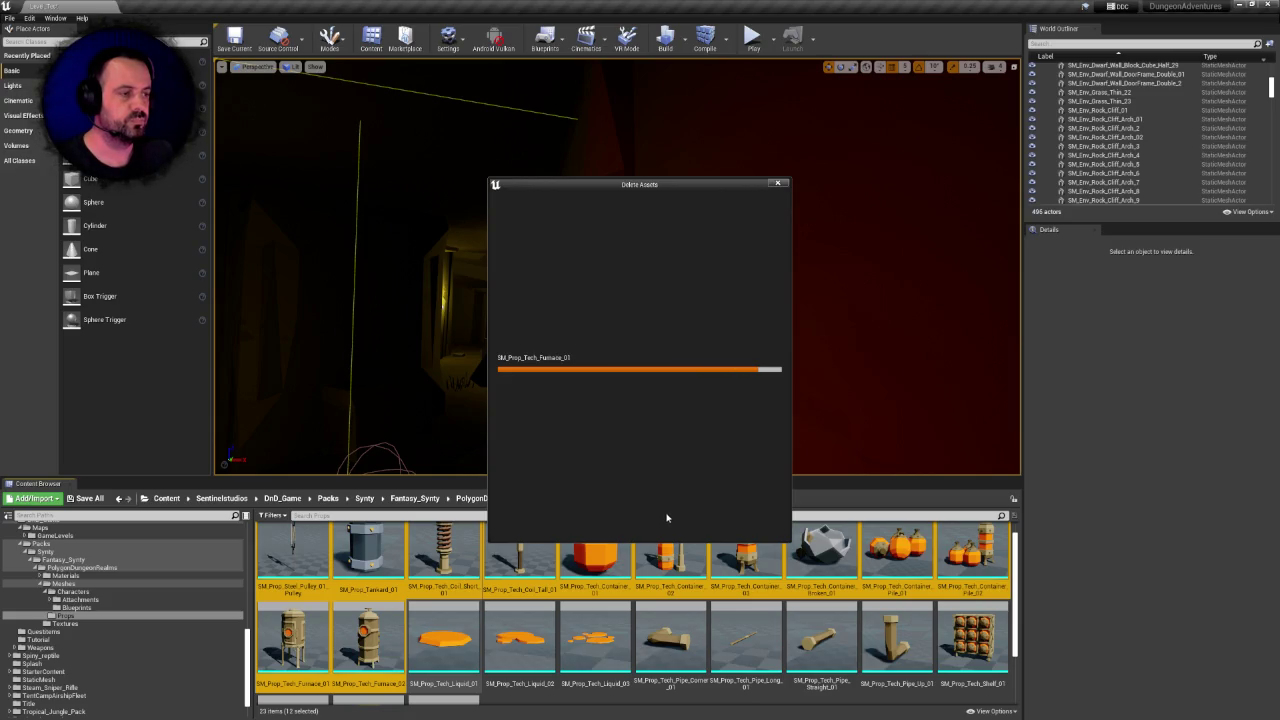
left_click(565, 522)
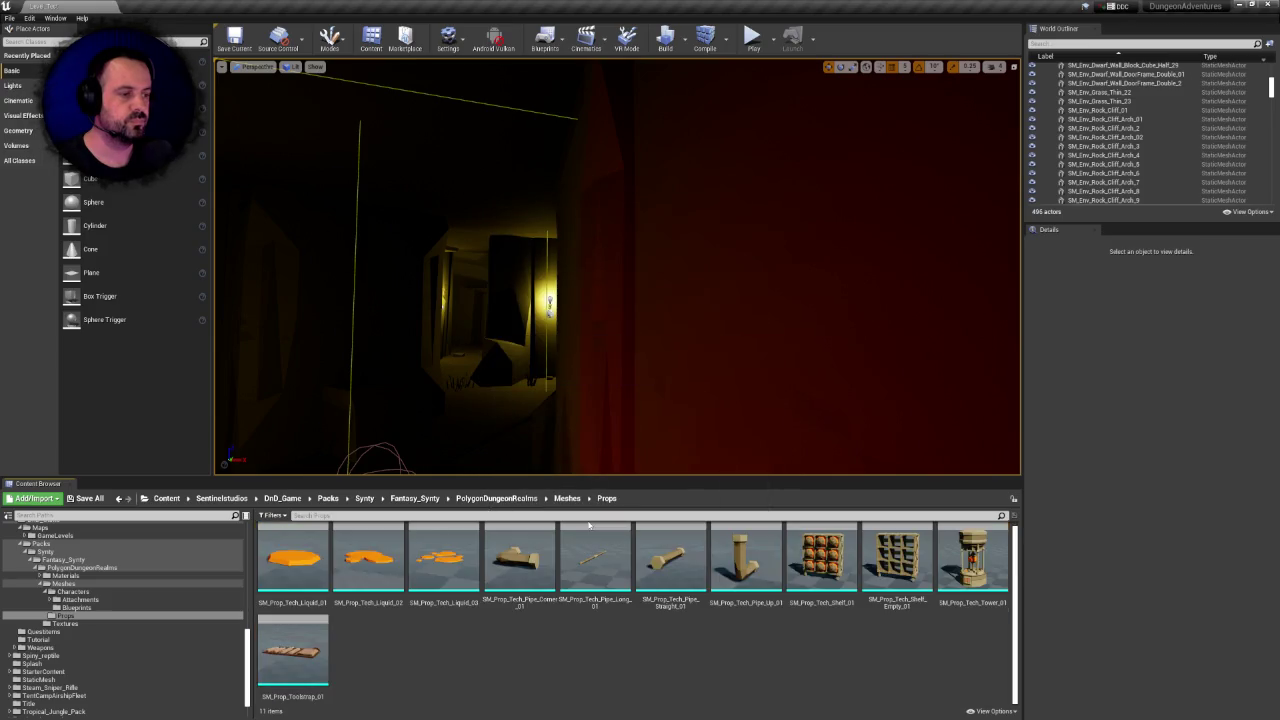
Select all 11 remaining SM_Prop_Tech meshes in Props and delete them
left_click(293, 562)
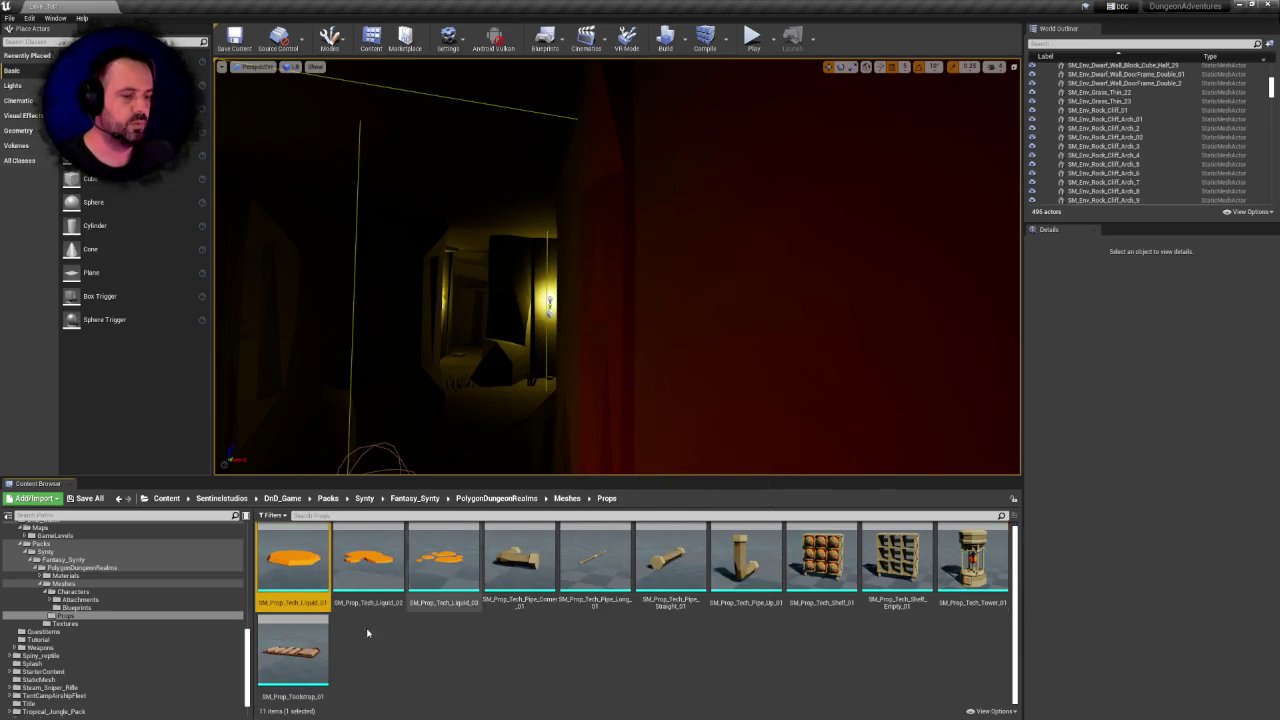
key("ctrl+a")
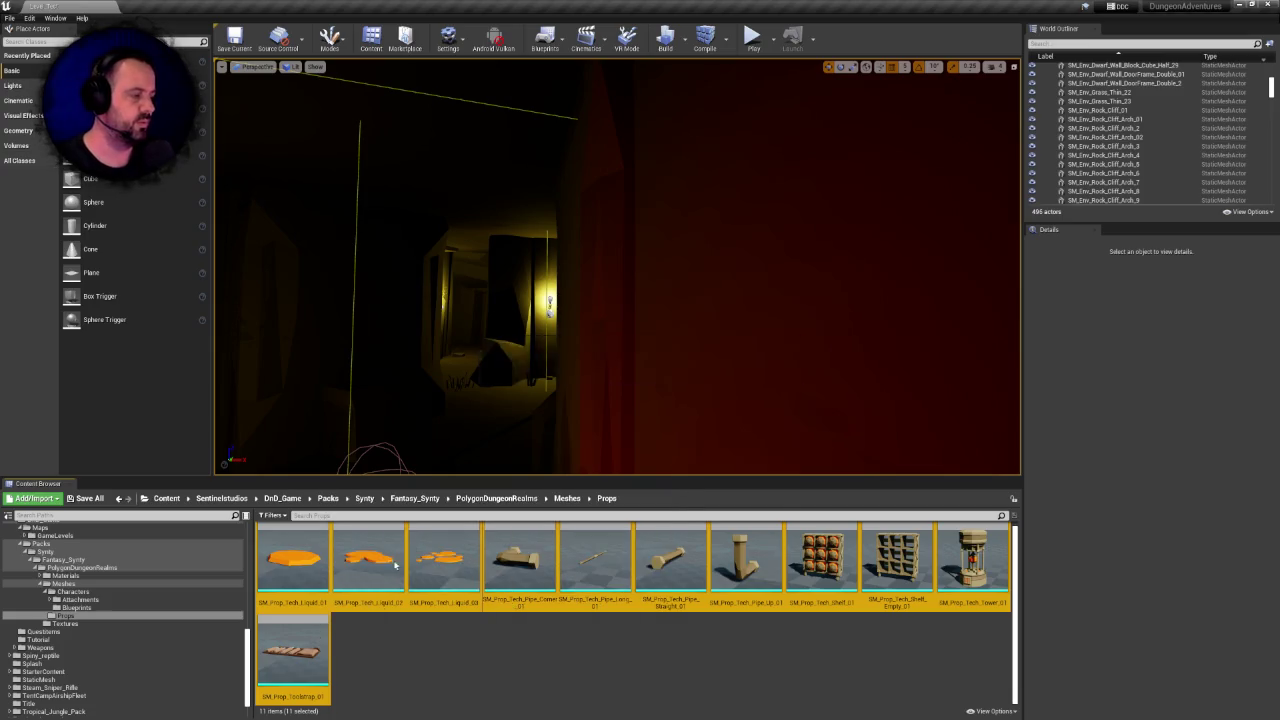
key("Delete")
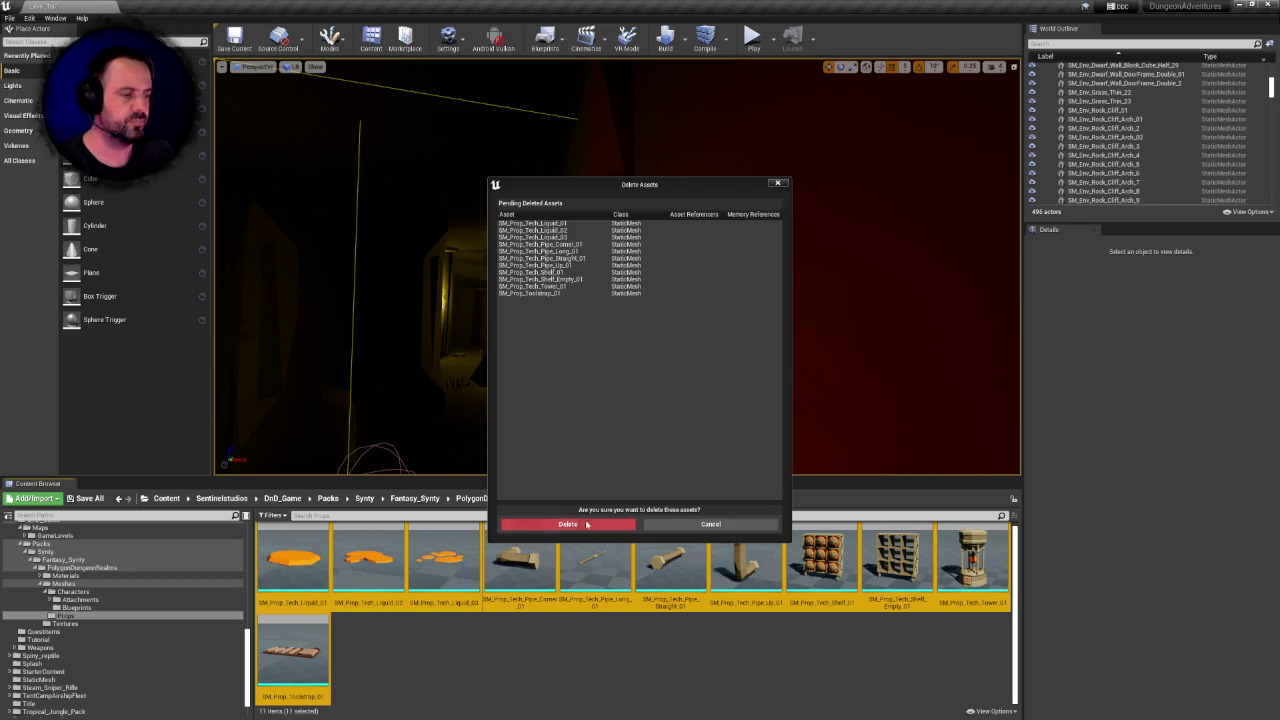
left_click(587, 524)
Delete the Props folder from Meshes, then fix up redirectors in the Props folder
left_click(567, 498)
left_click(368, 560)
key("Delete")
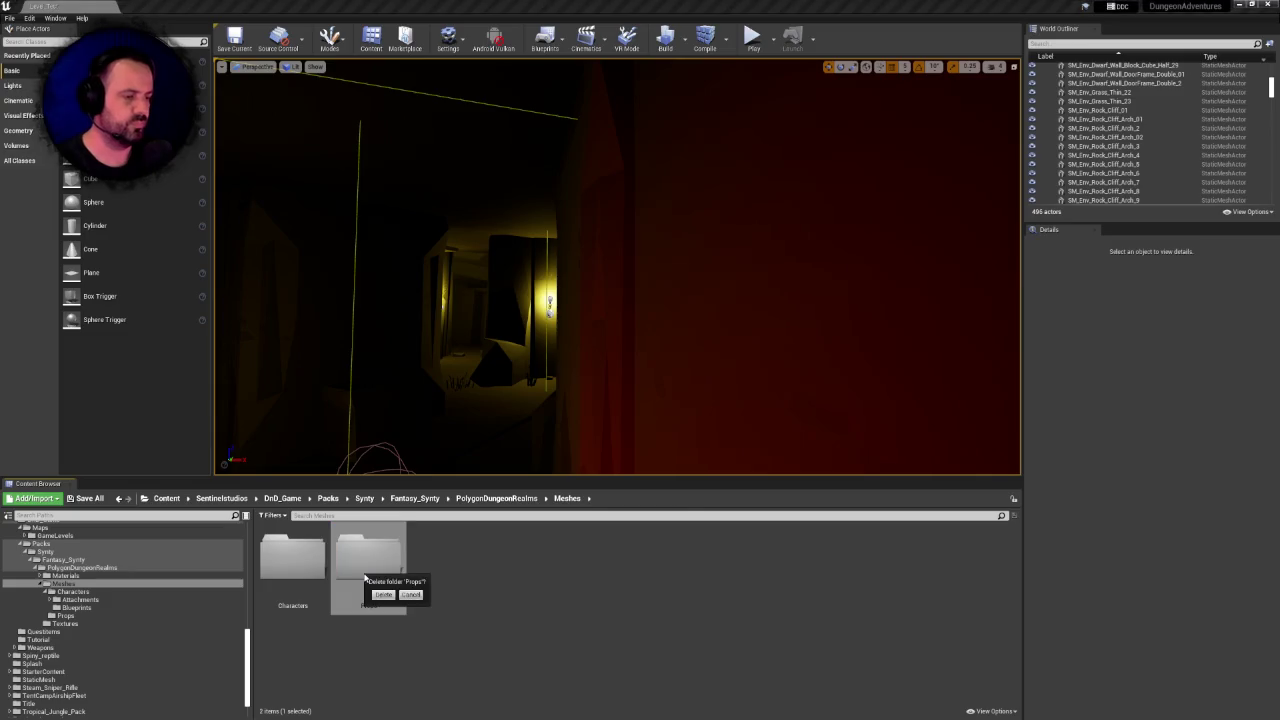
left_click(383, 594)
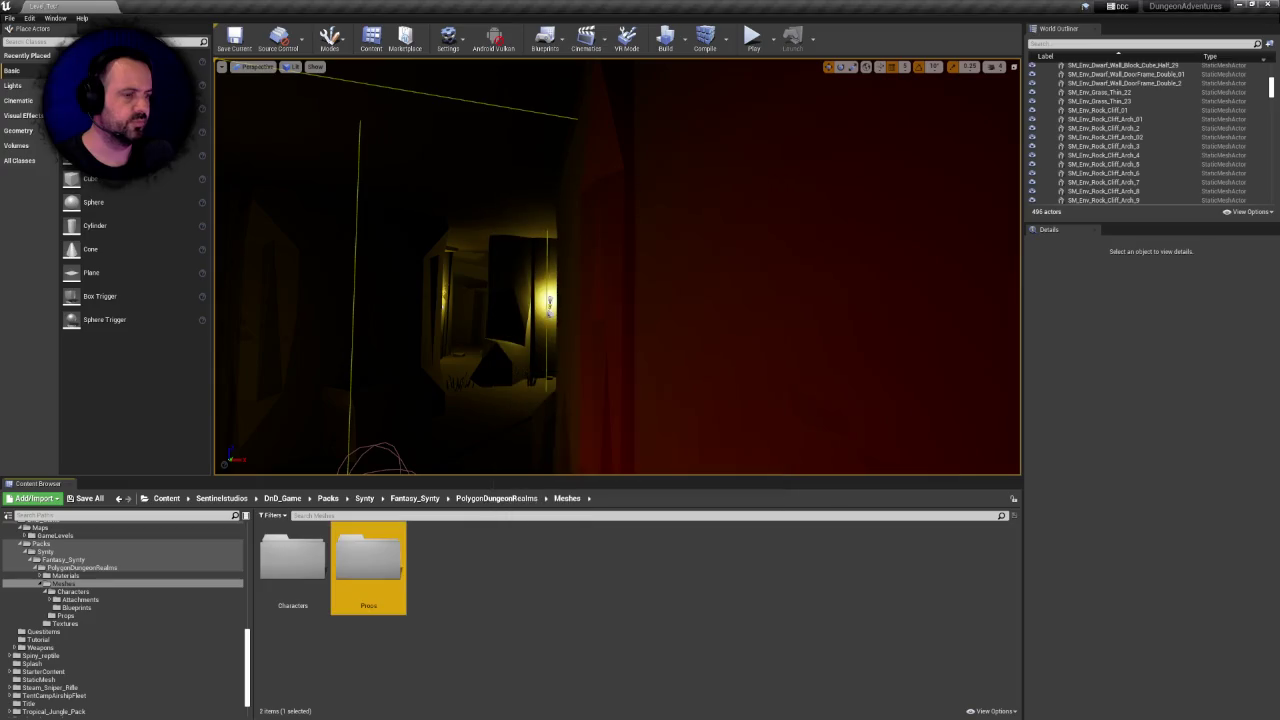
right_click(360, 566)
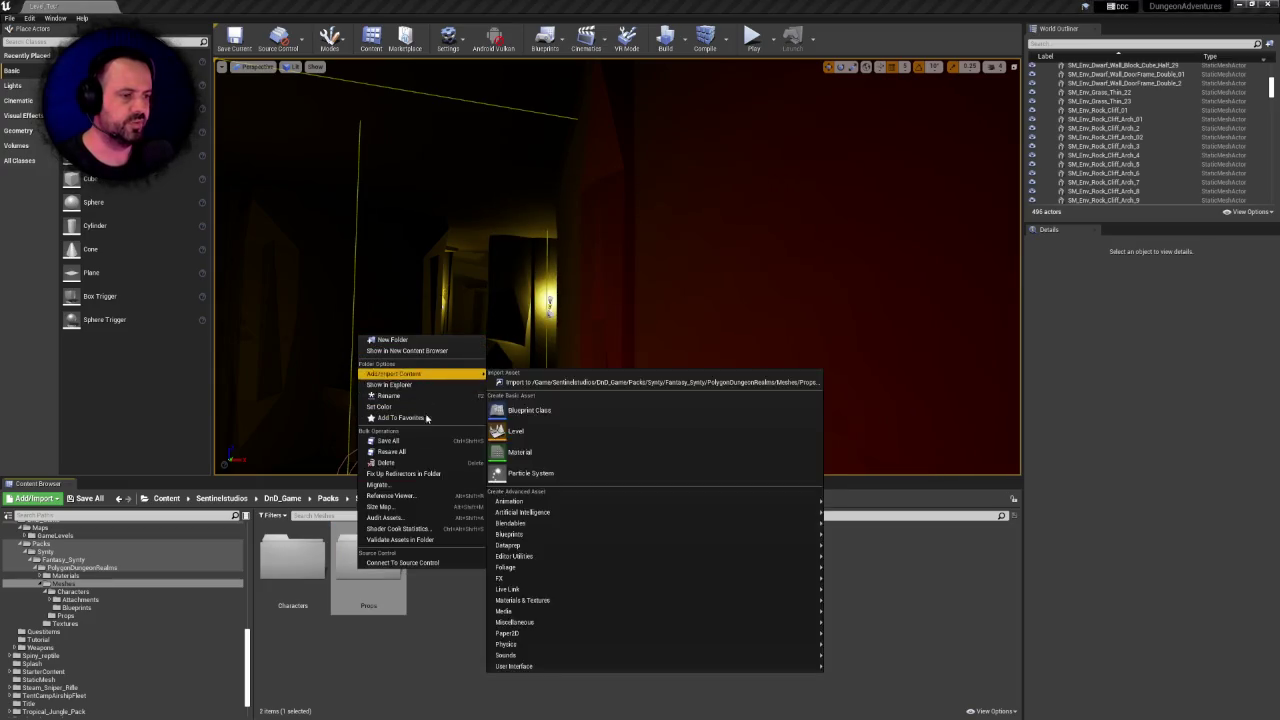
left_click(424, 473)
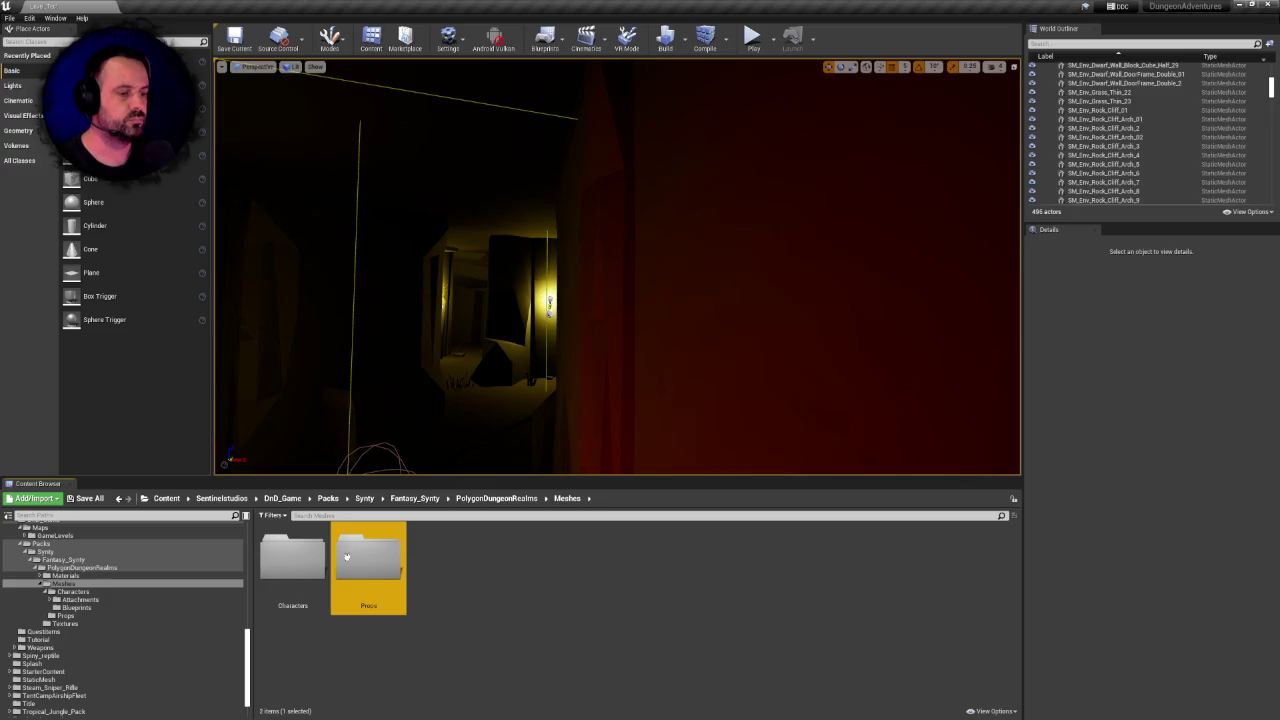
Delete the Props folder from Meshes, keeping the Characters folder
key("Delete")
left_click(394, 575)
left_click(292, 560)
key("Delete")
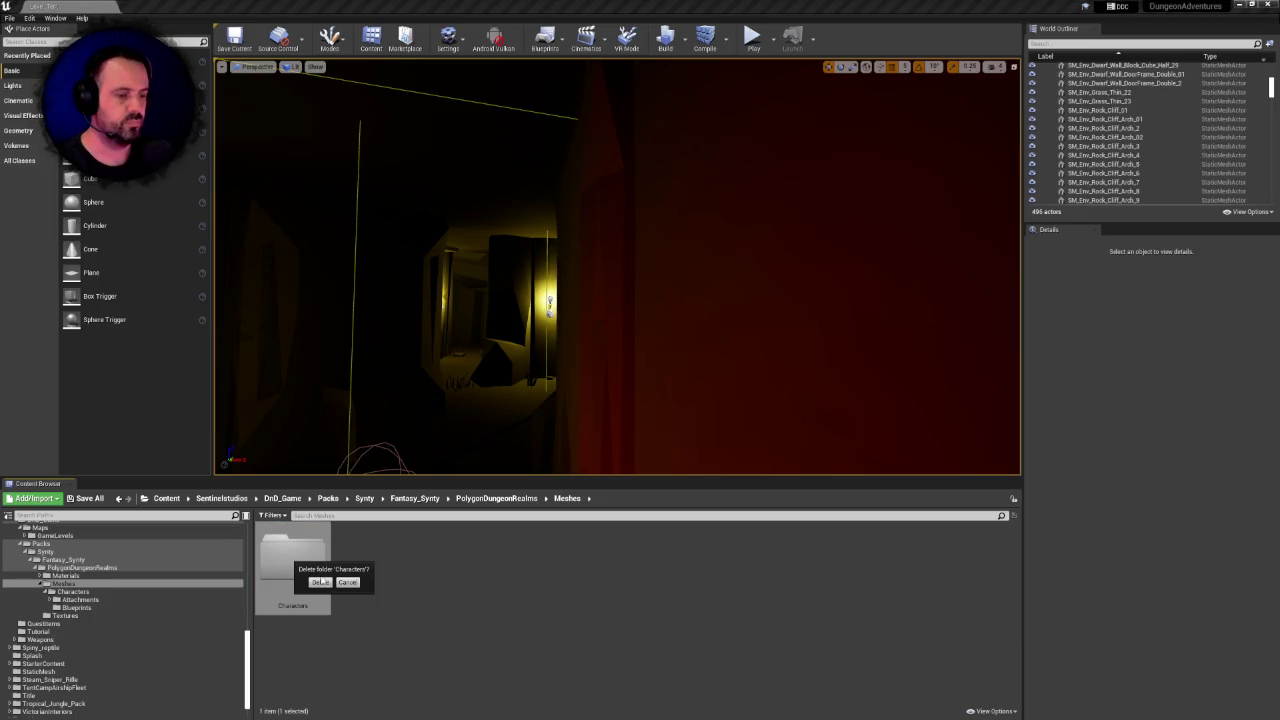
left_click(320, 582)
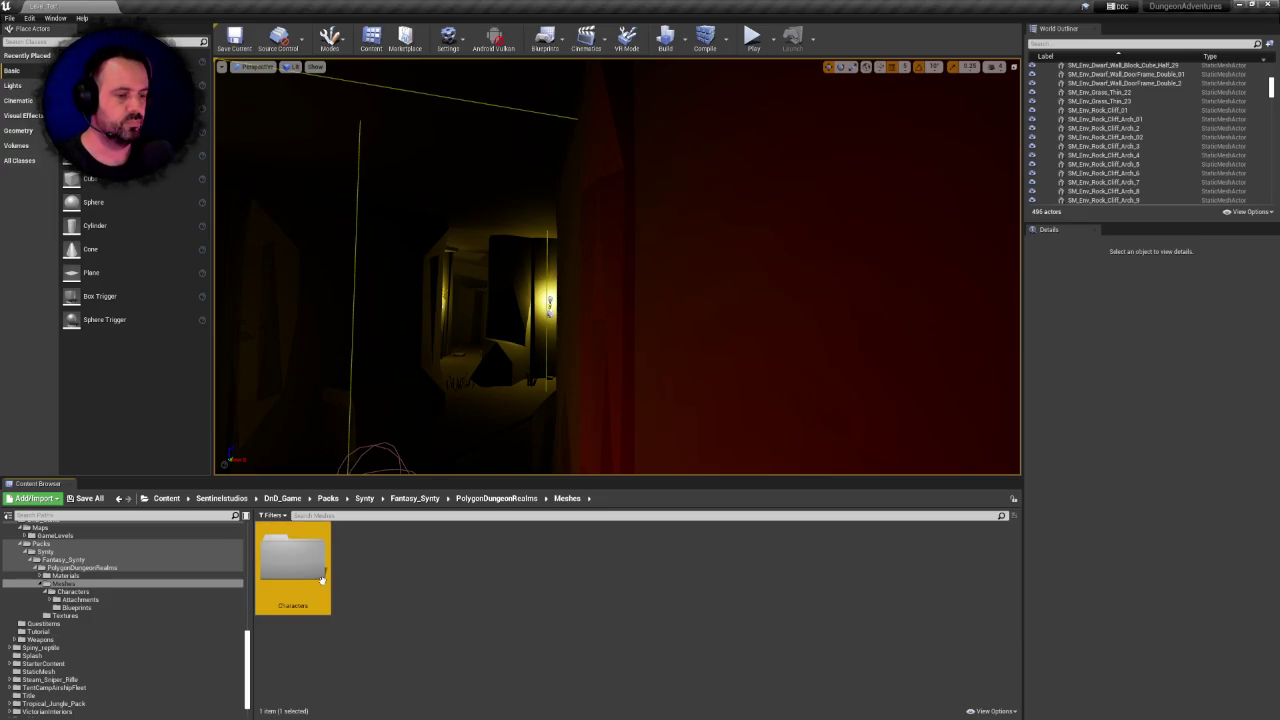
Check Textures and Materials in PolygonDungeonRealms, then request deletion of the Materials folder
left_click(516, 500)
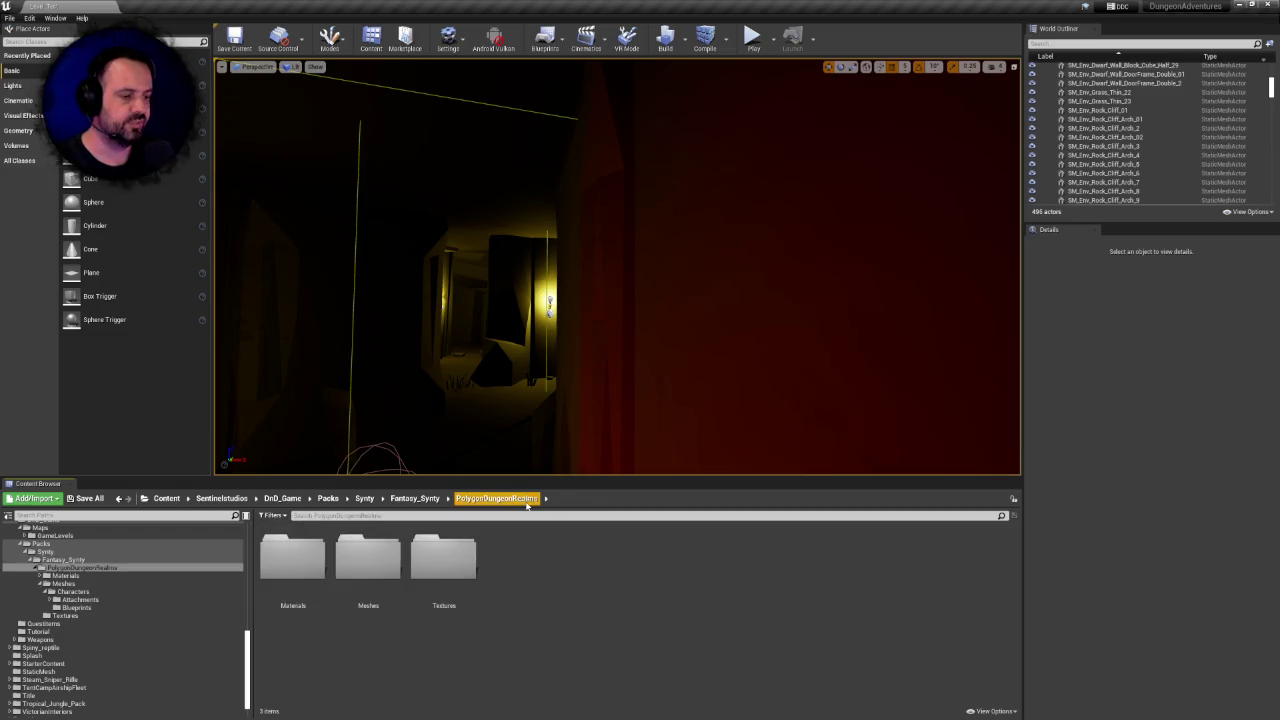
double_click(443, 557)
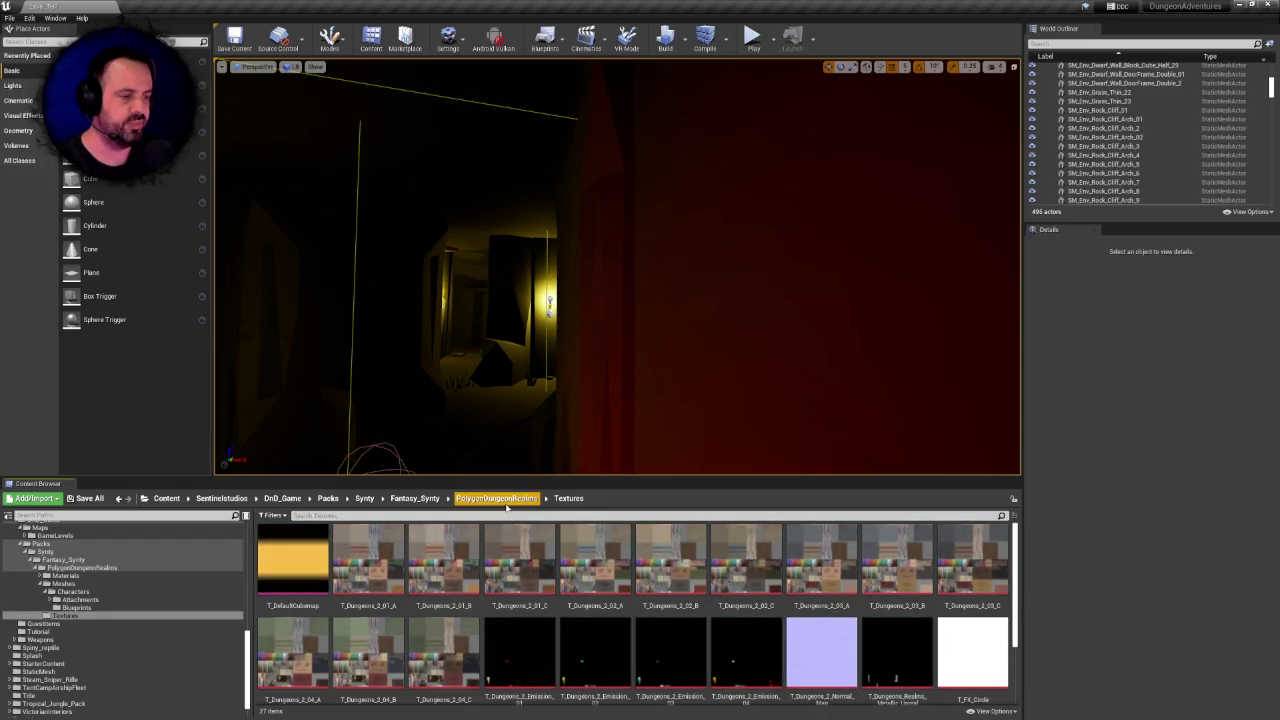
left_click(505, 499)
double_click(292, 557)
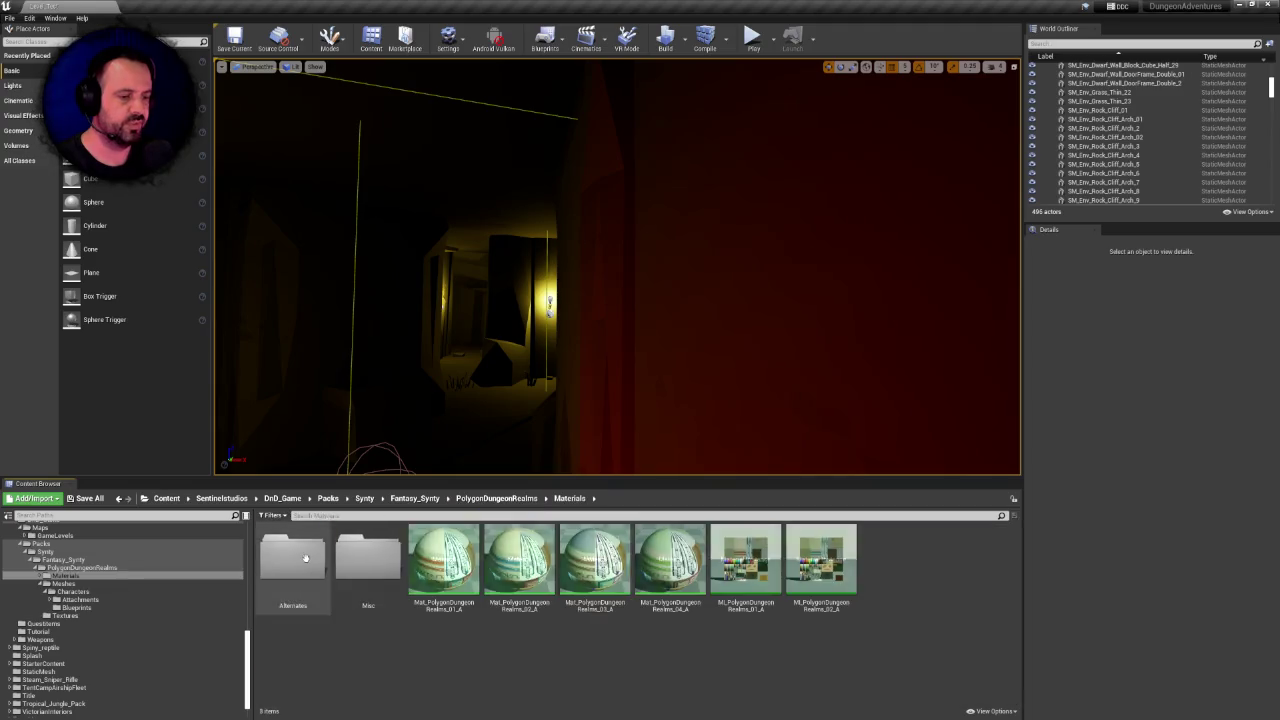
left_click(497, 499)
left_click(292, 557)
key("Delete")
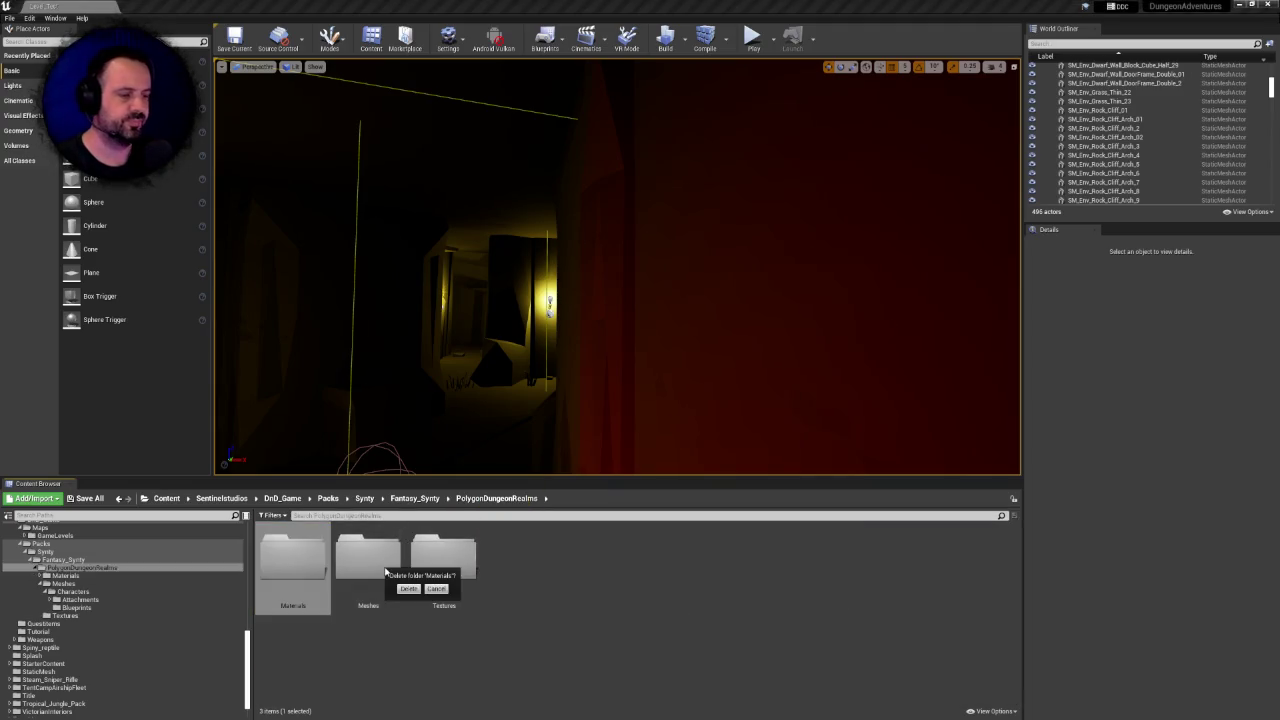
left_click(408, 589)
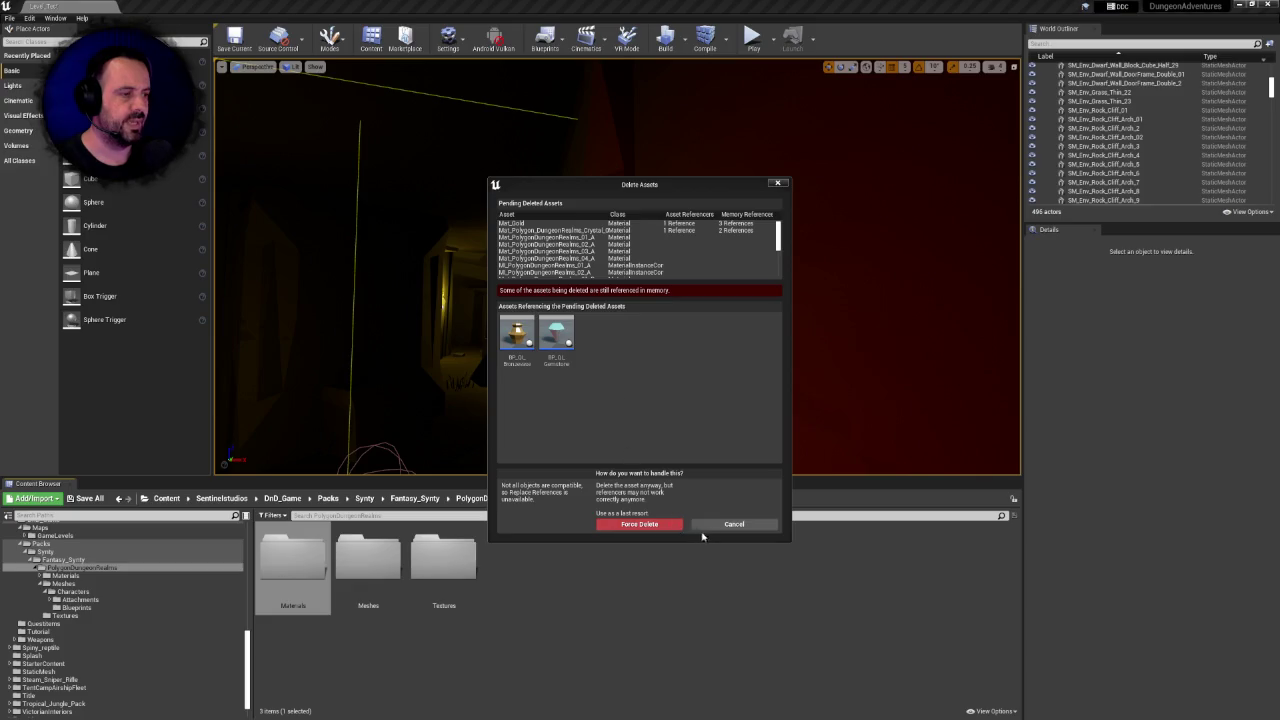
mouse_move(561, 335)
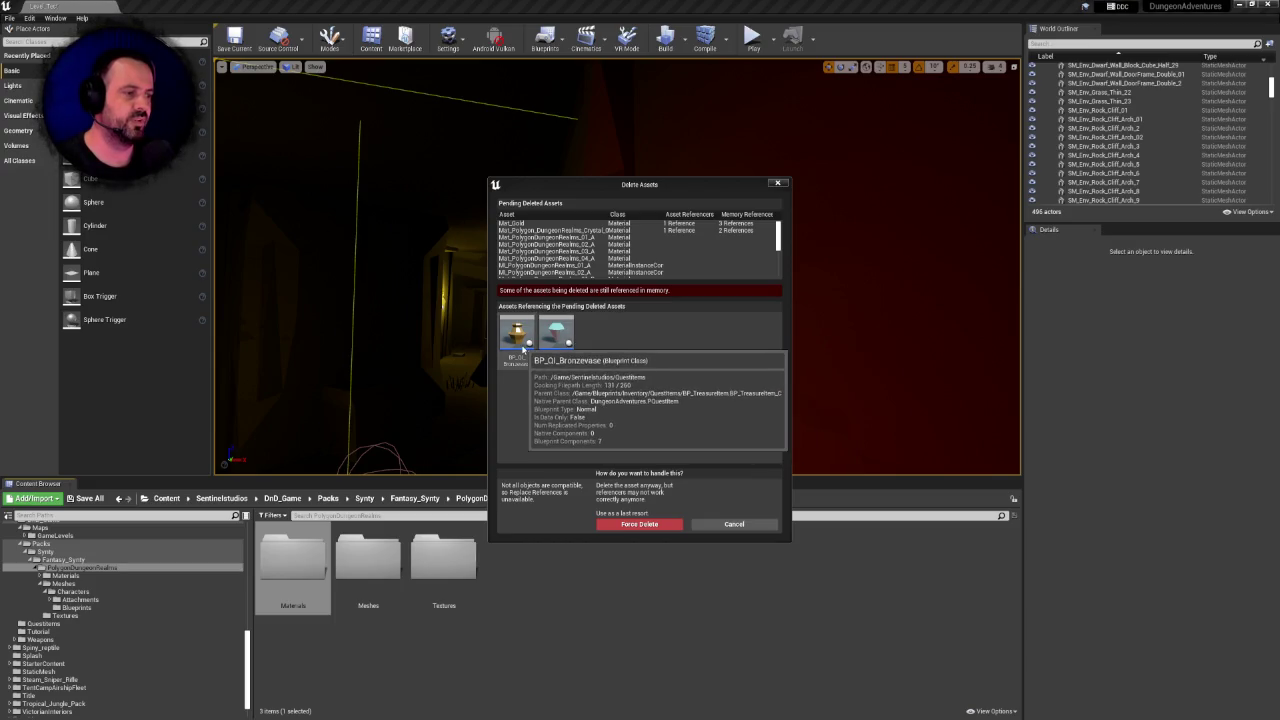
Cancel the Materials deletion and browse Textures and Meshes before returning to PolygonDungeonRealms
left_click(716, 528)
double_click(443, 560)
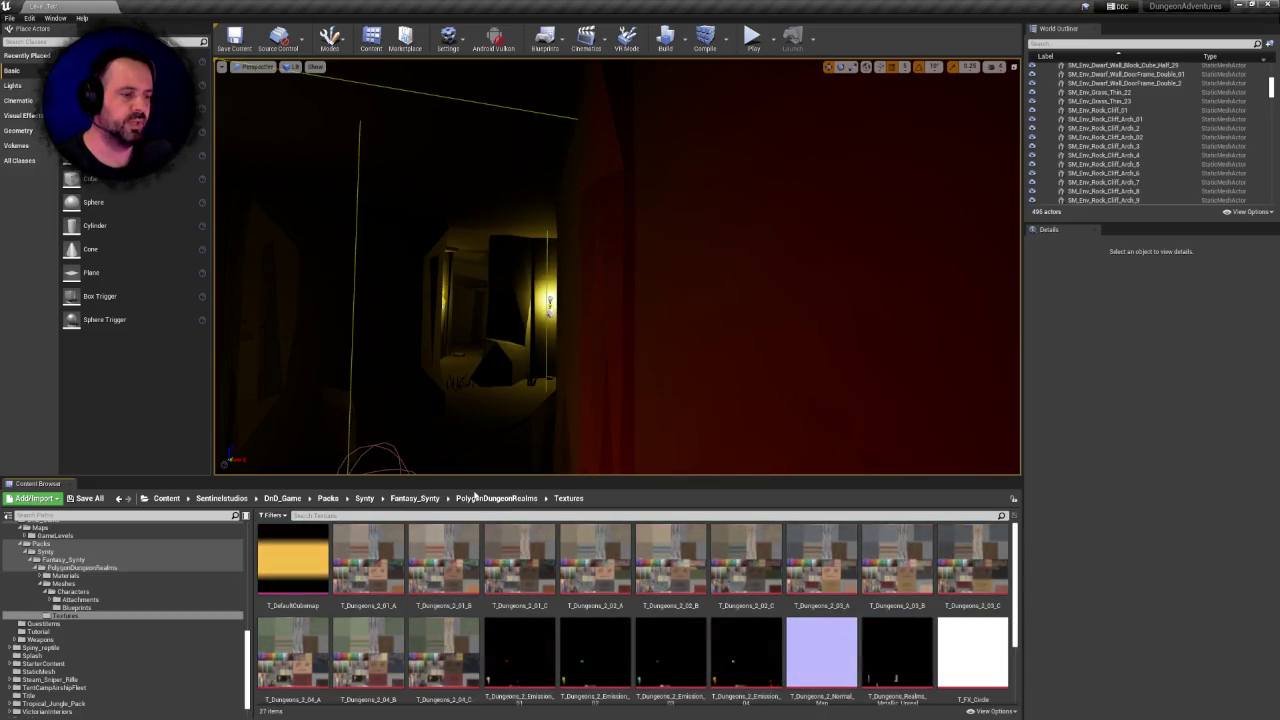
left_click(496, 498)
double_click(367, 558)
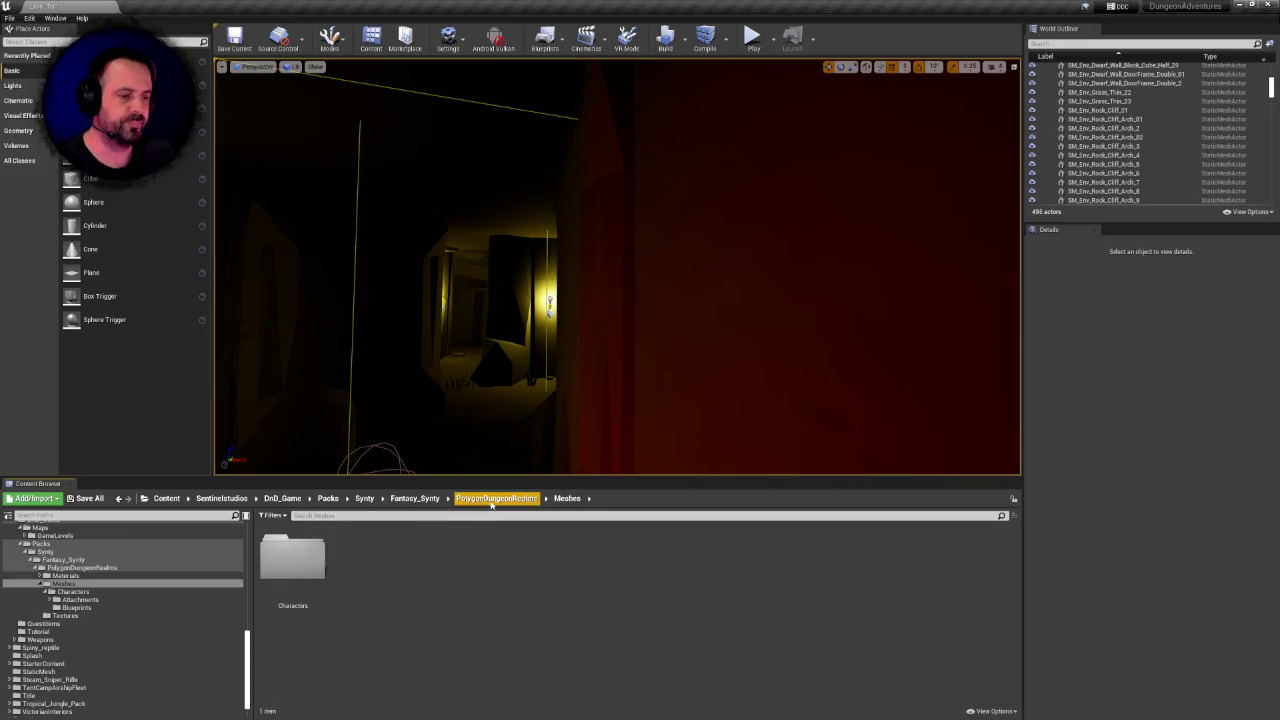
left_click(496, 498)
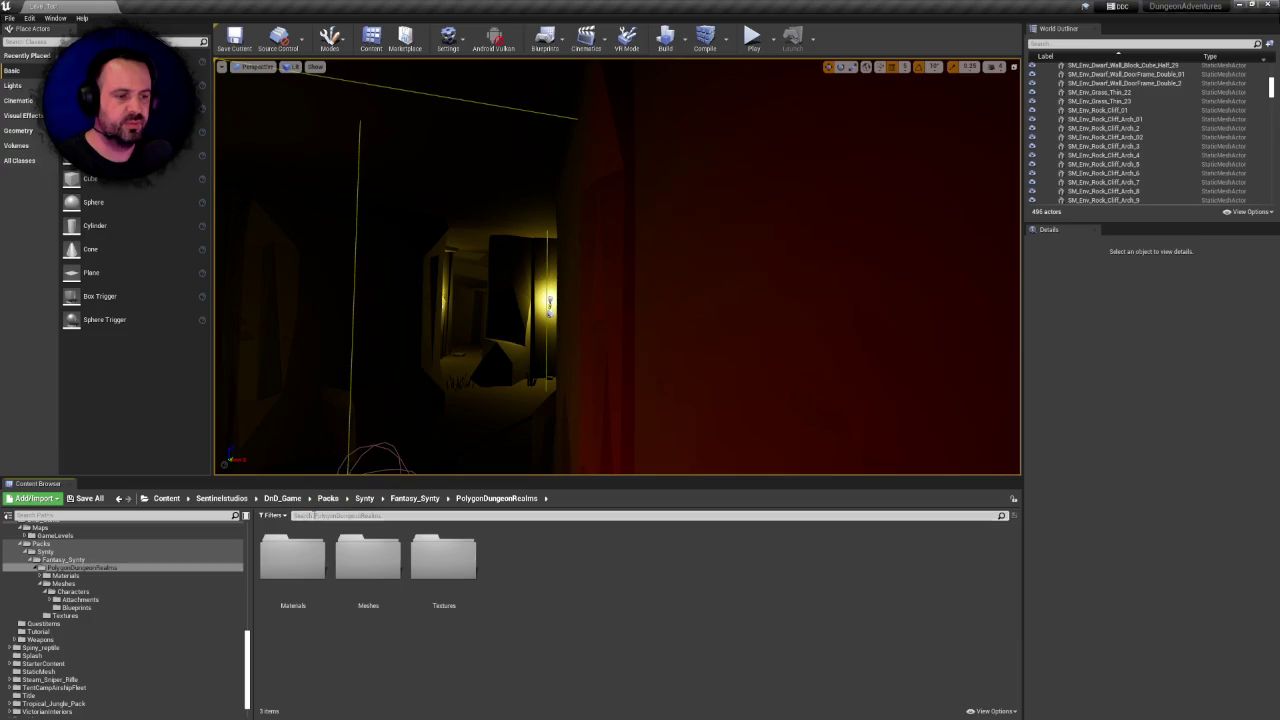
Navigate from DnD_Game into the Sentinelstudios QuestItems folder
left_click(284, 504)
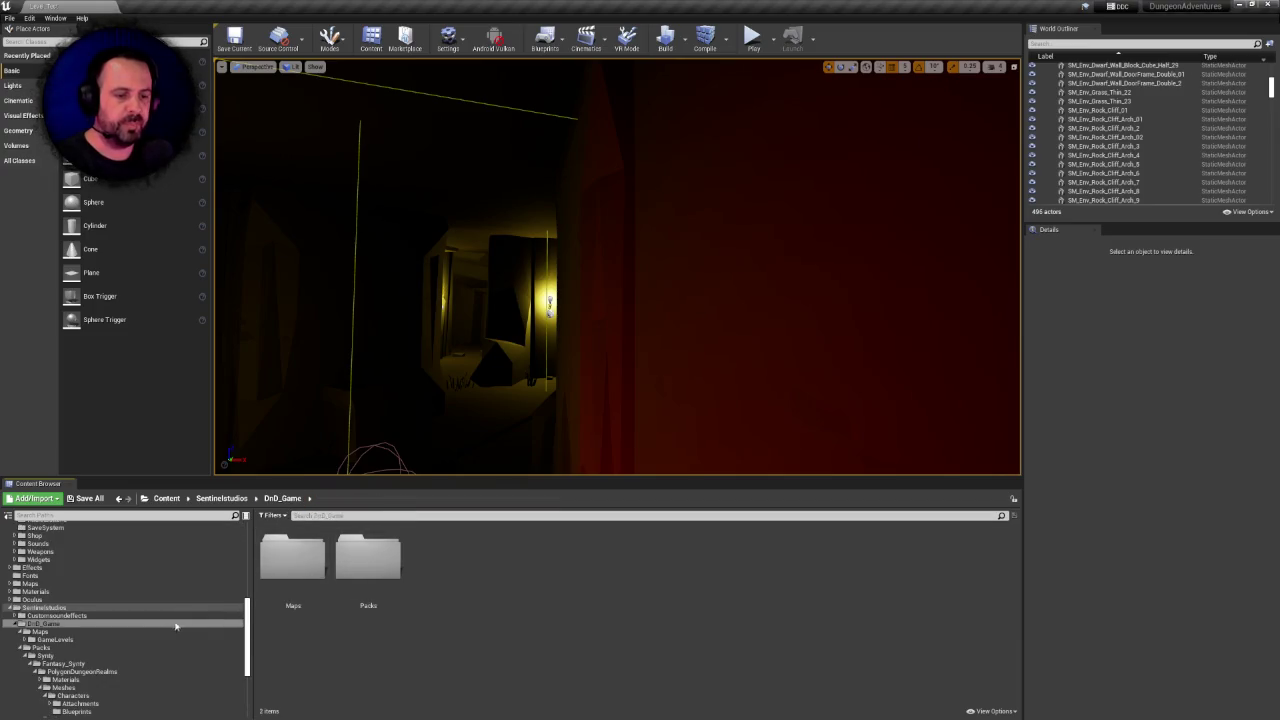
left_click(45, 607)
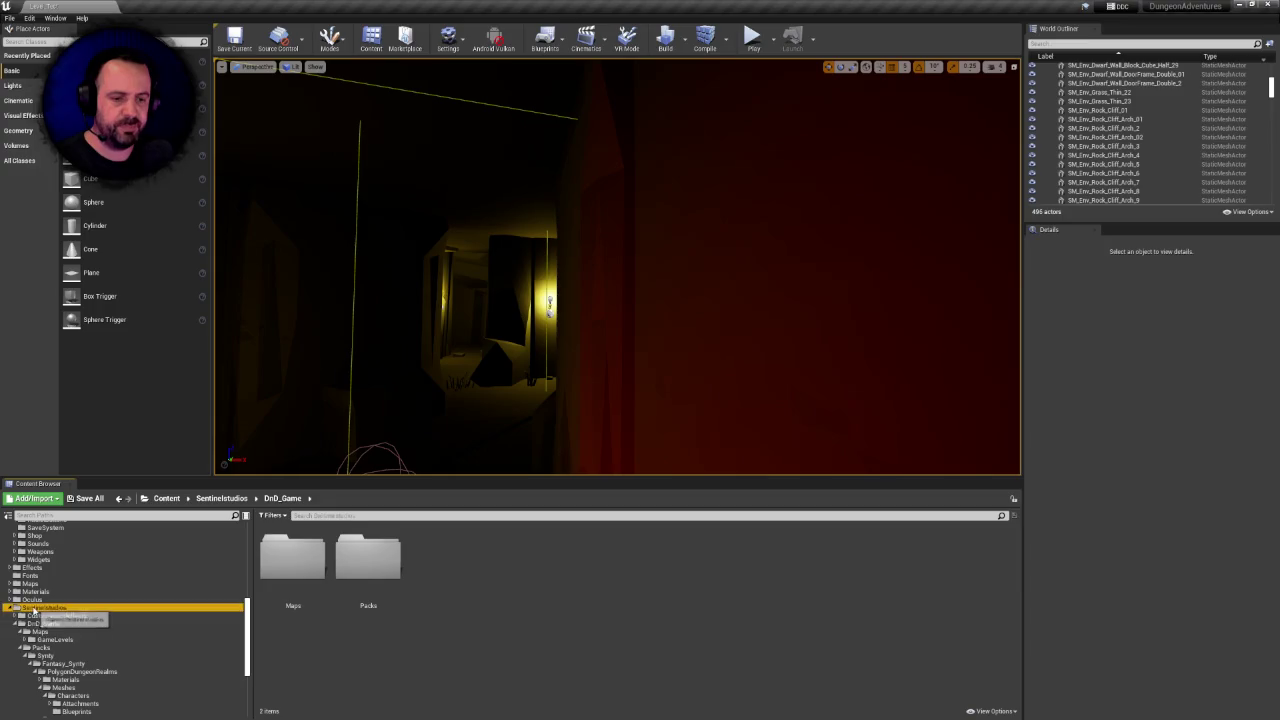
double_click(444, 558)
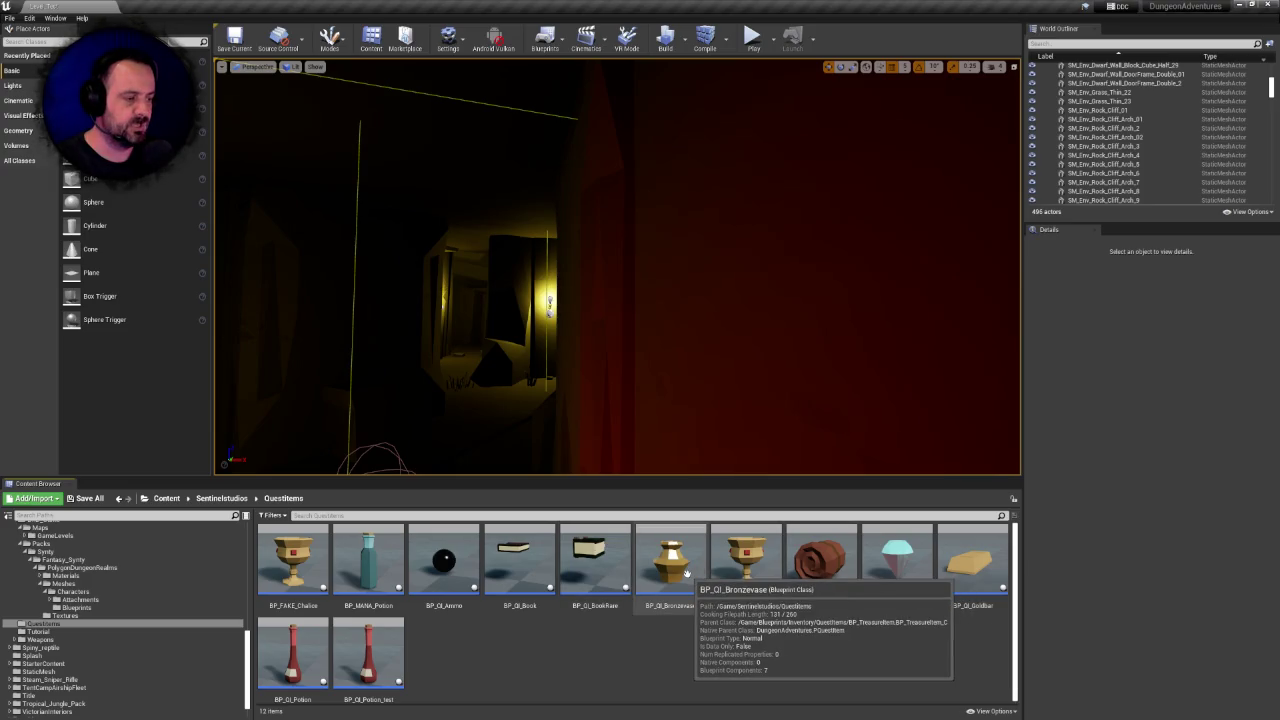
right_click(640, 570)
left_click(586, 641)
right_click(586, 641)
left_click(546, 622)
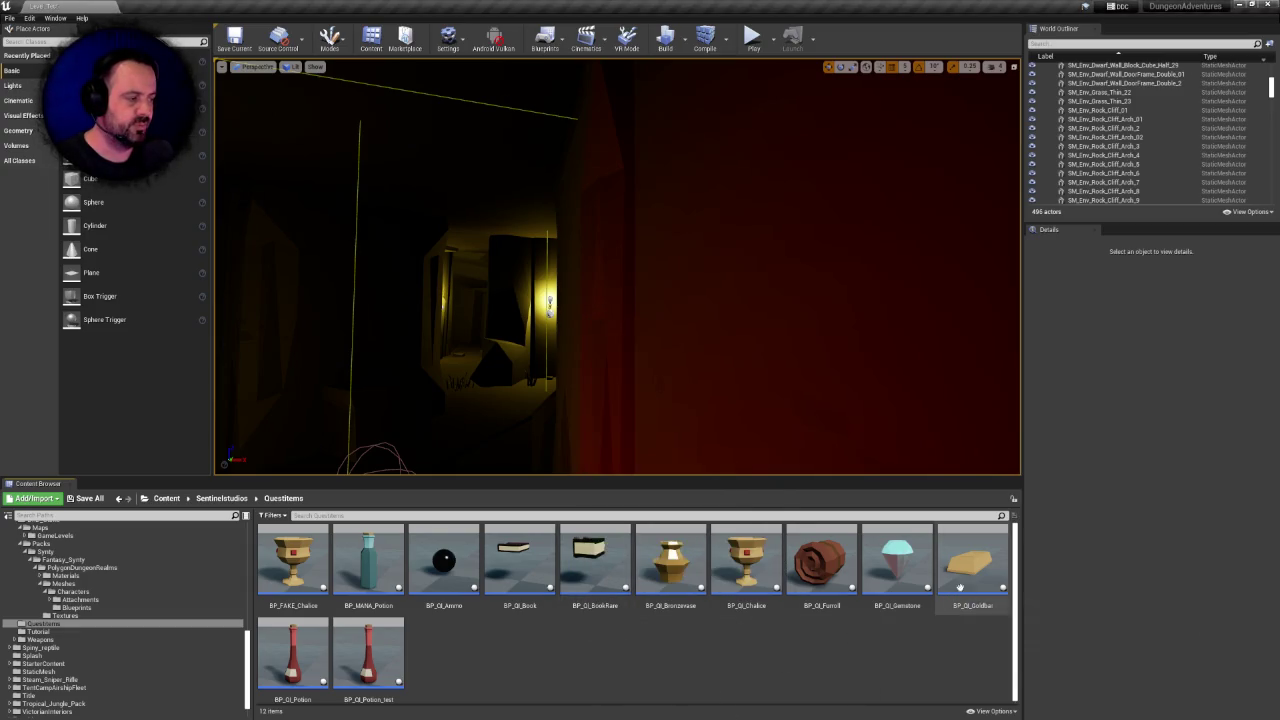
Inspect the BP_QI_Gemstone and BP_QI_Goldbar Blueprints, viewing the gemstone's 3D preview
double_click(891, 561)
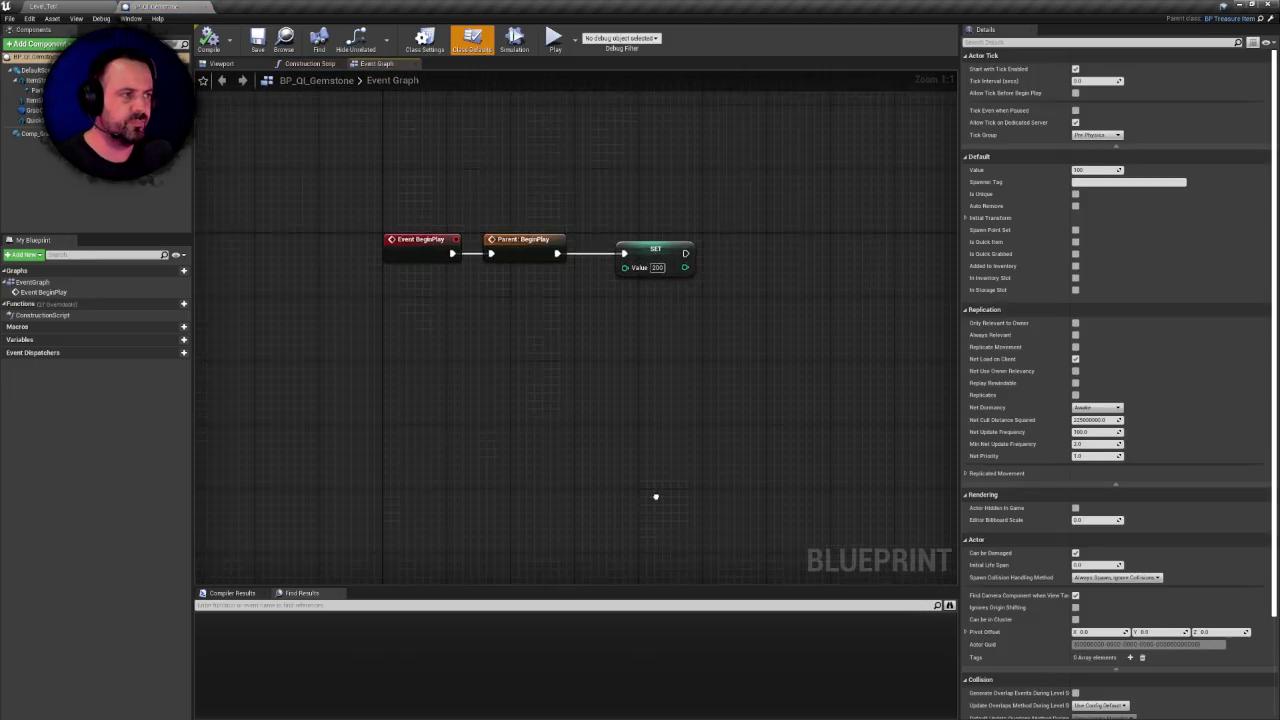
left_click(206, 8)
double_click(974, 568)
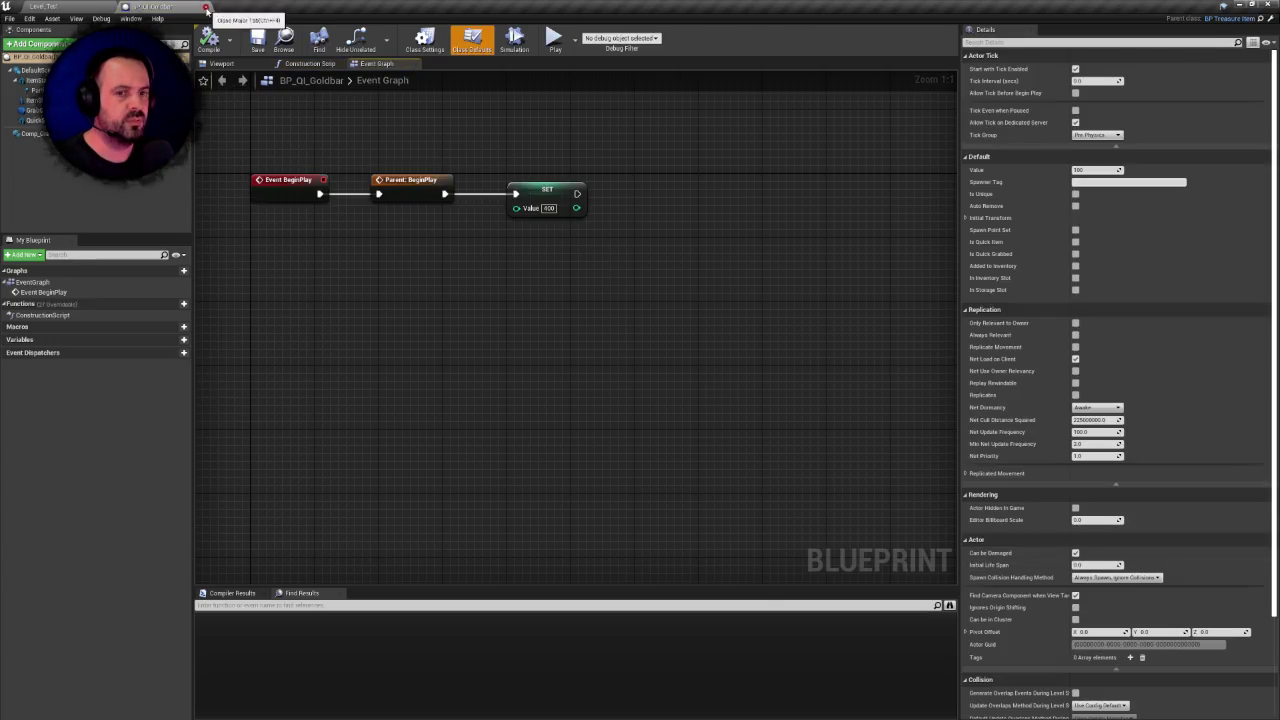
left_click(206, 8)
double_click(888, 566)
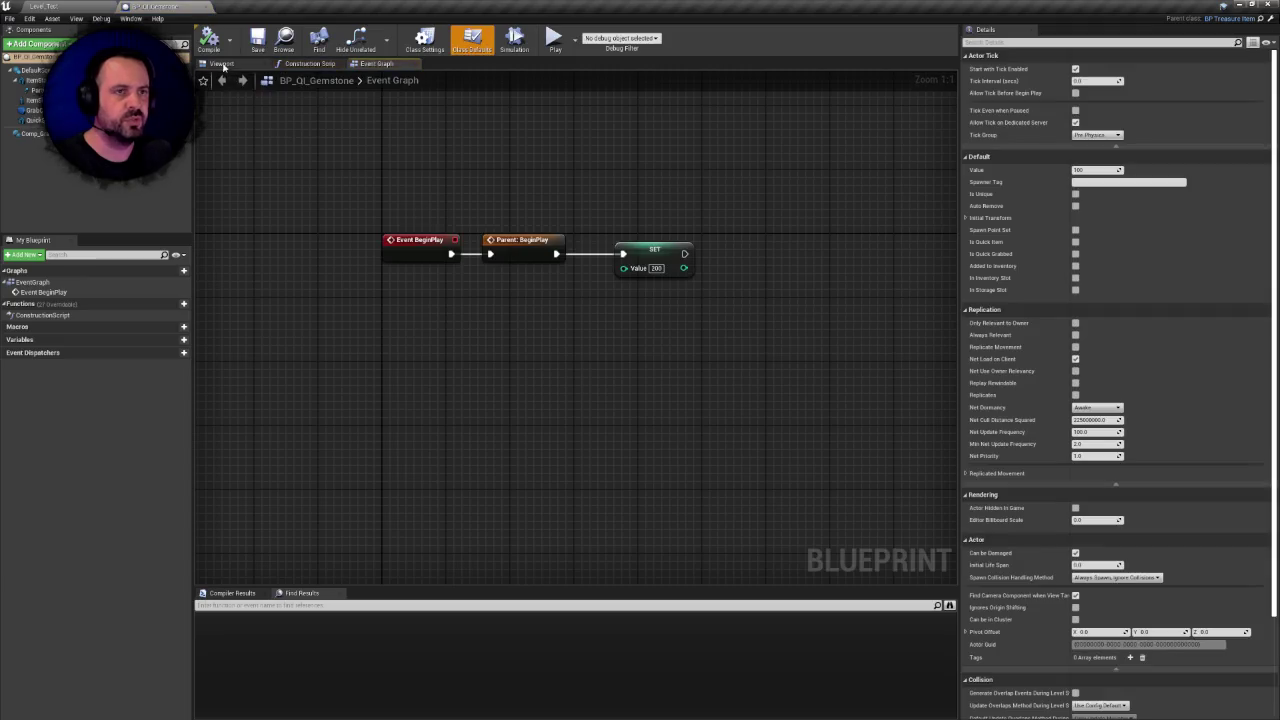
left_click(222, 64)
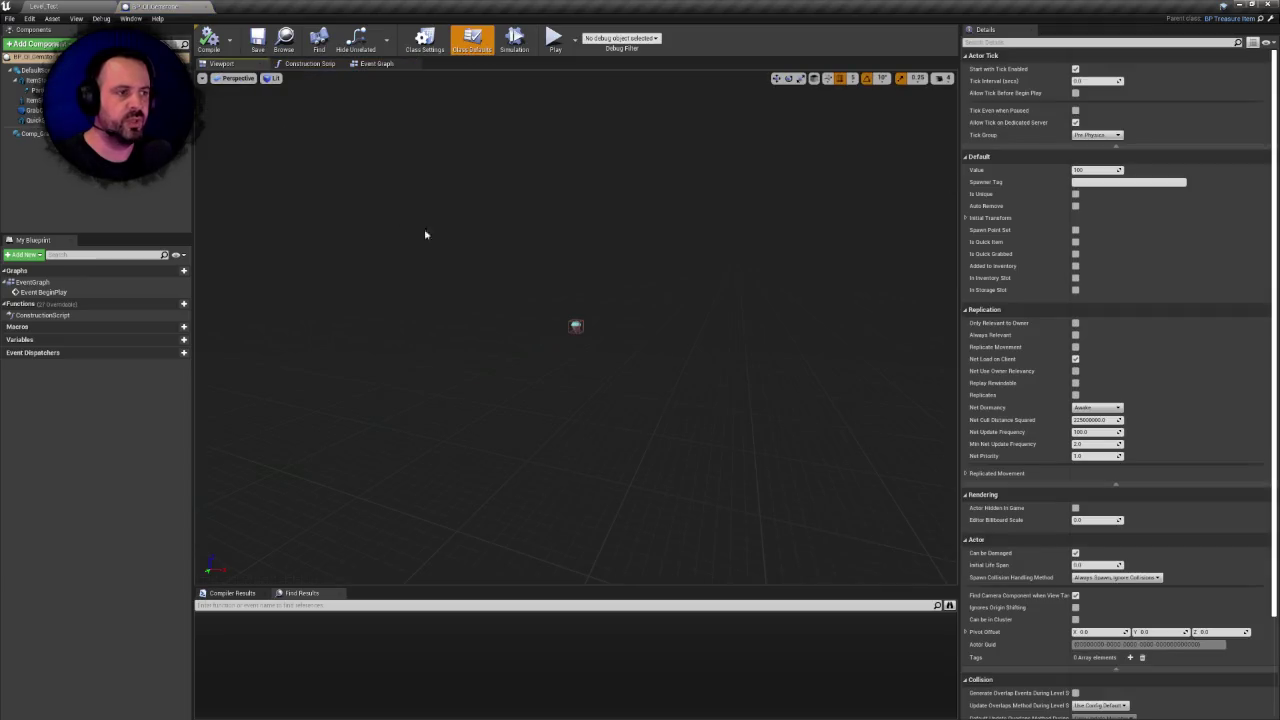
left_click(206, 7)
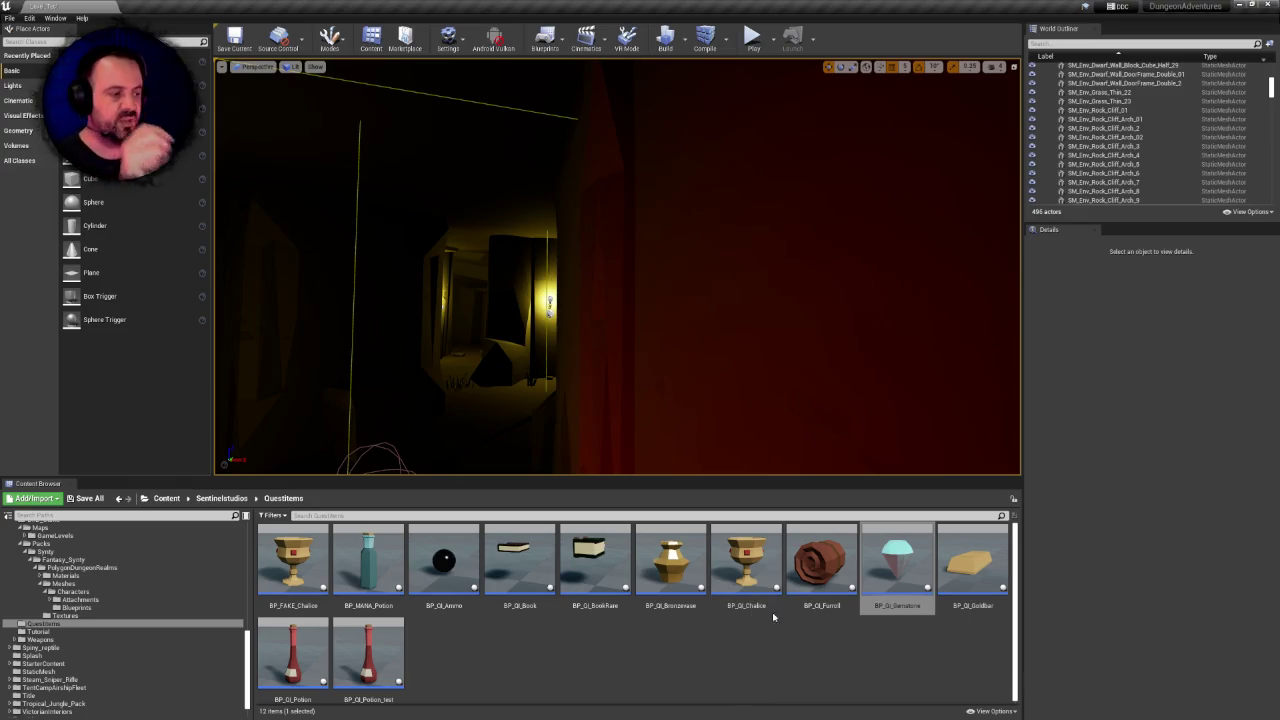
Open the chalice and BP_QI_Bronzevase Blueprints, then close the bronze vase editor
double_click(745, 562)
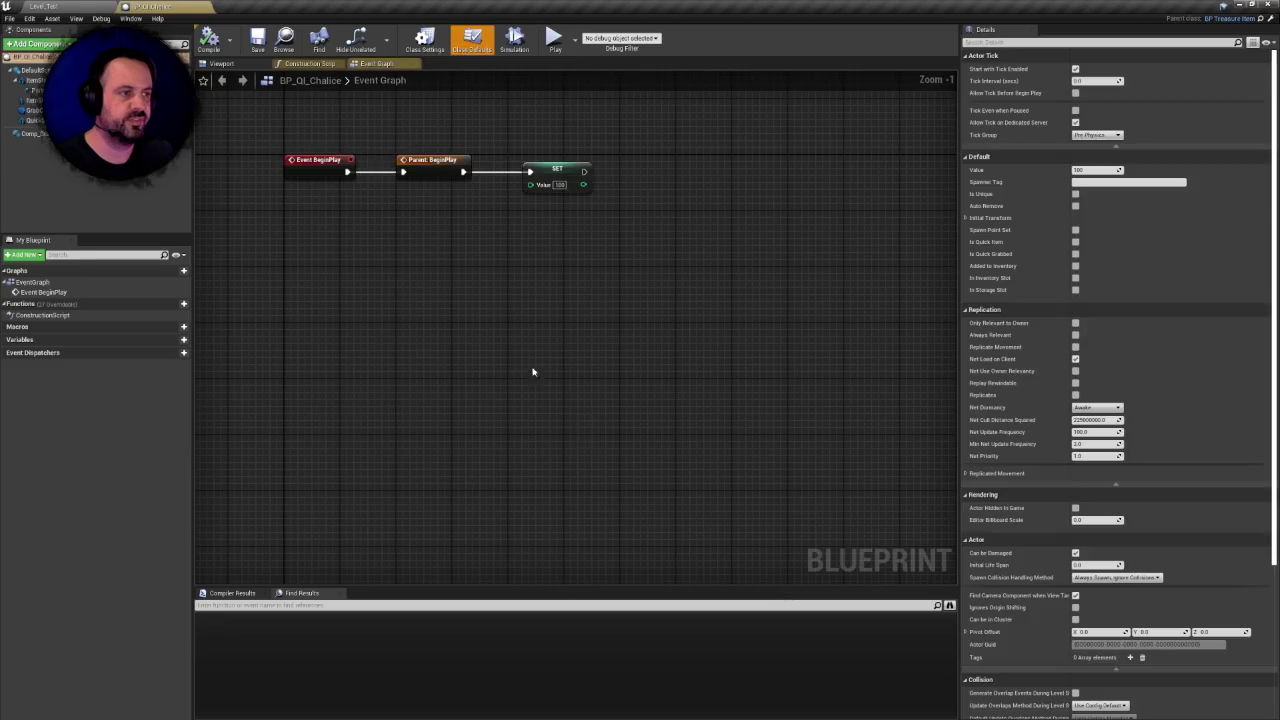
left_click(43, 6)
left_click(672, 560)
double_click(672, 558)
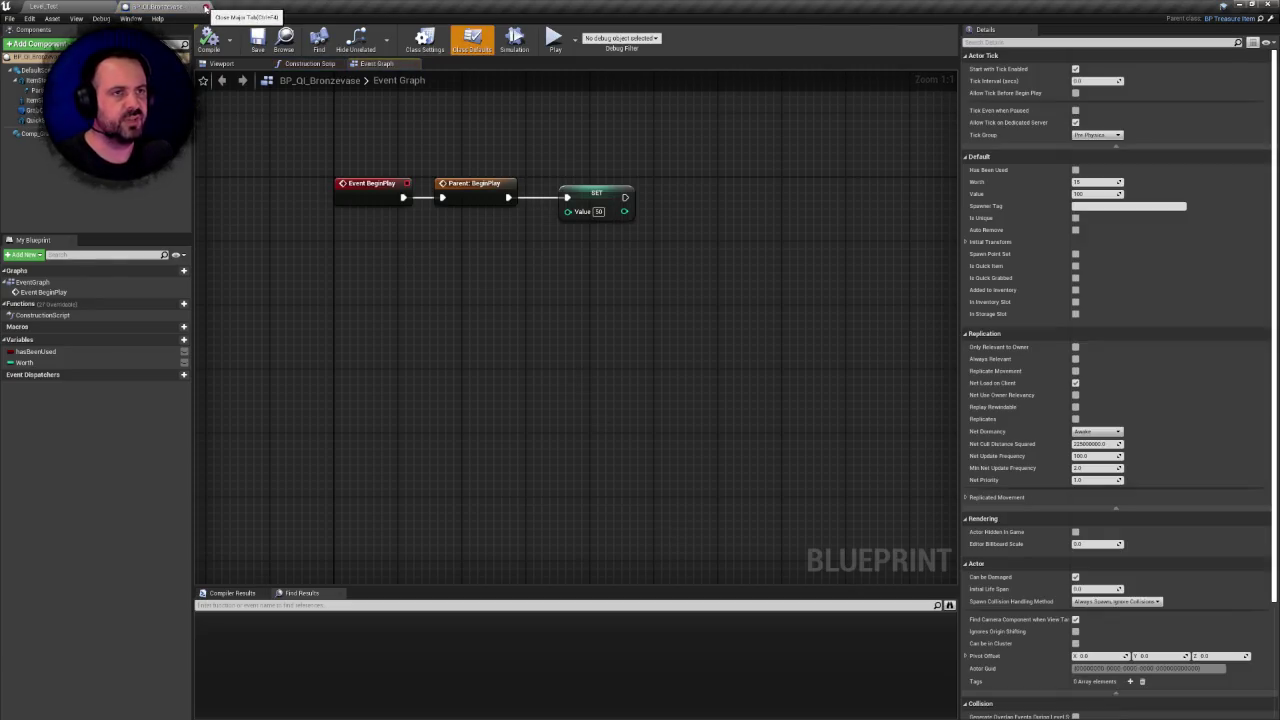
left_click(205, 7)
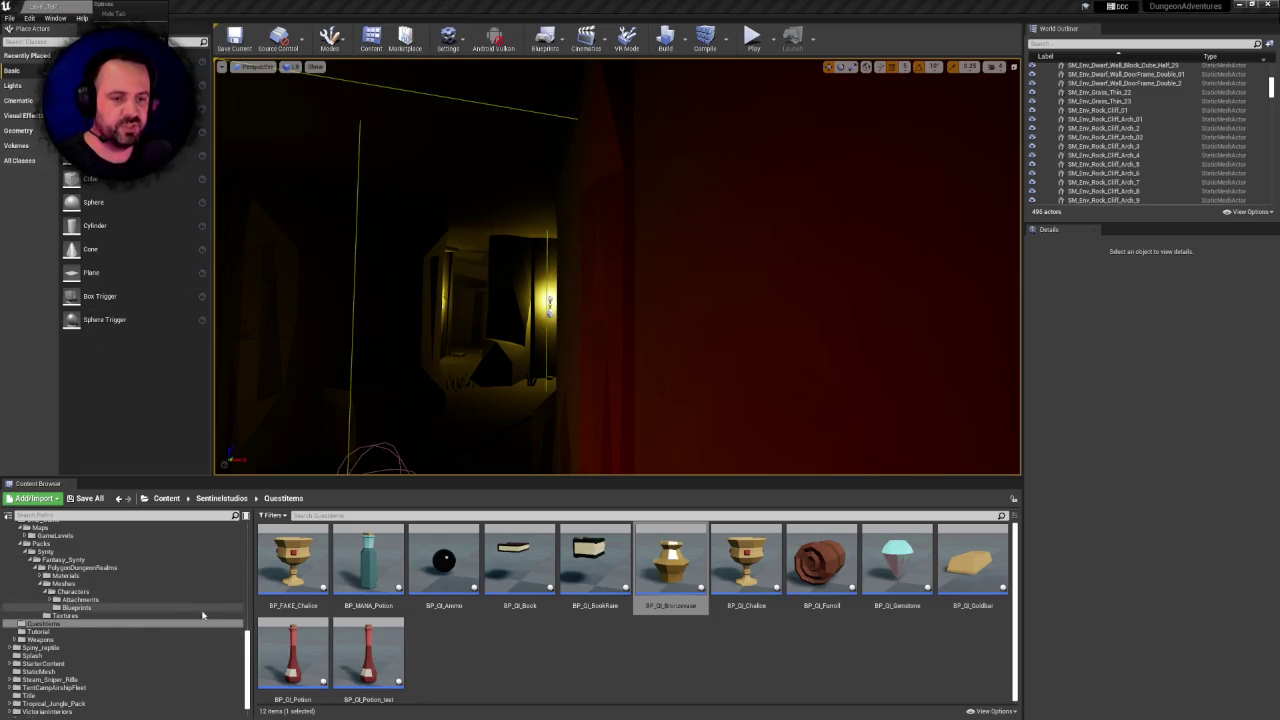
Move the QuestItems folder into the Blueprints folder
scroll(200, 600, "up", 2)
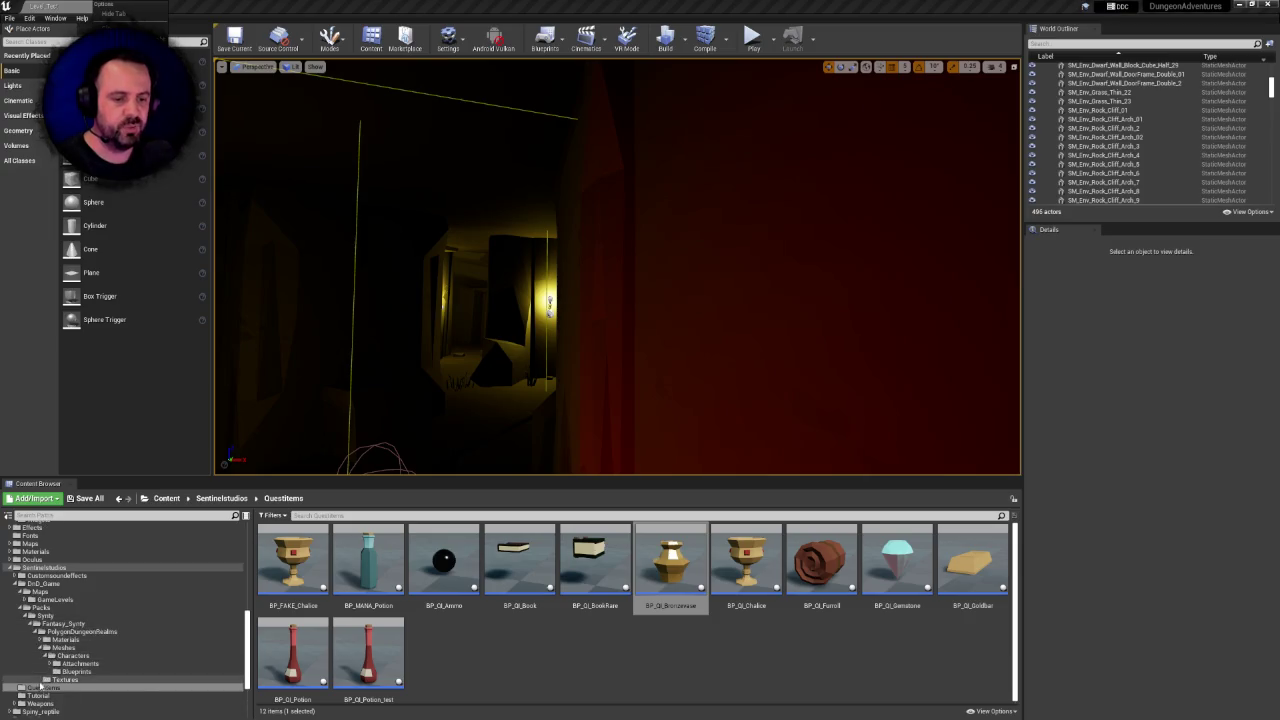
mouse_move(42, 688)
left_mouse_down()
mouse_move(40, 578)
mouse_move(56, 571)
mouse_move(37, 554)
left_mouse_up()
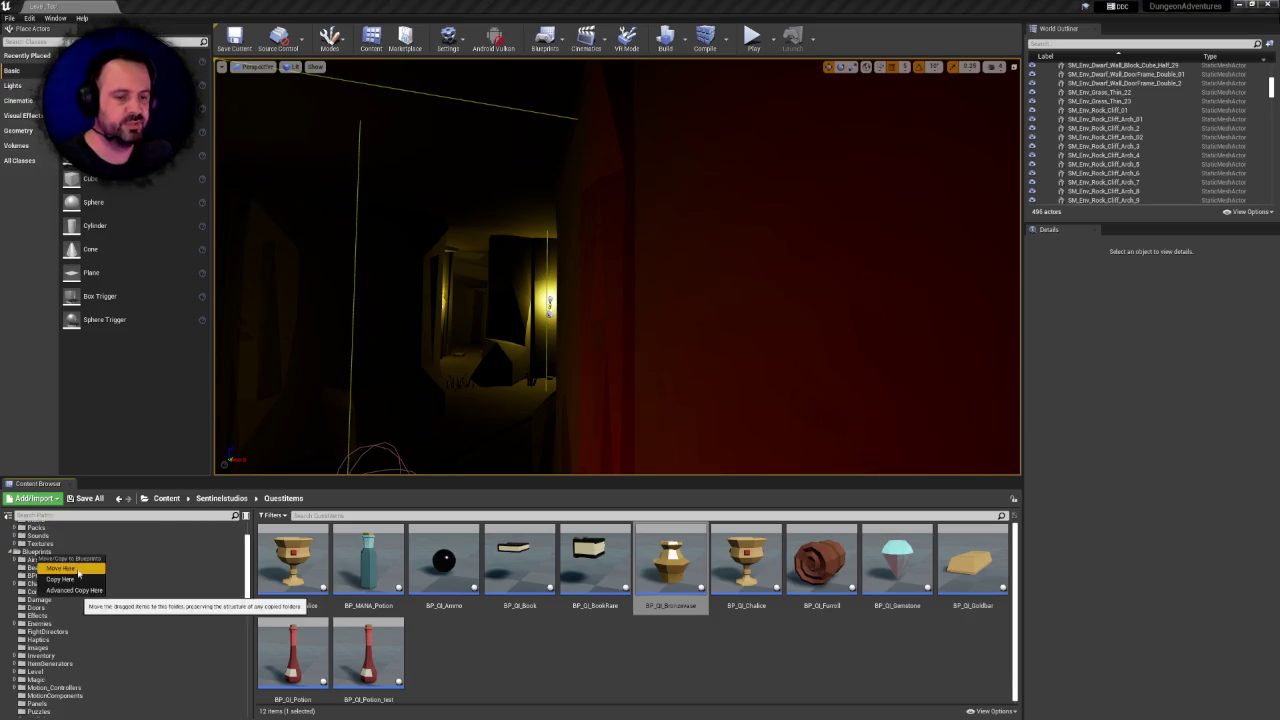
left_click(77, 569)
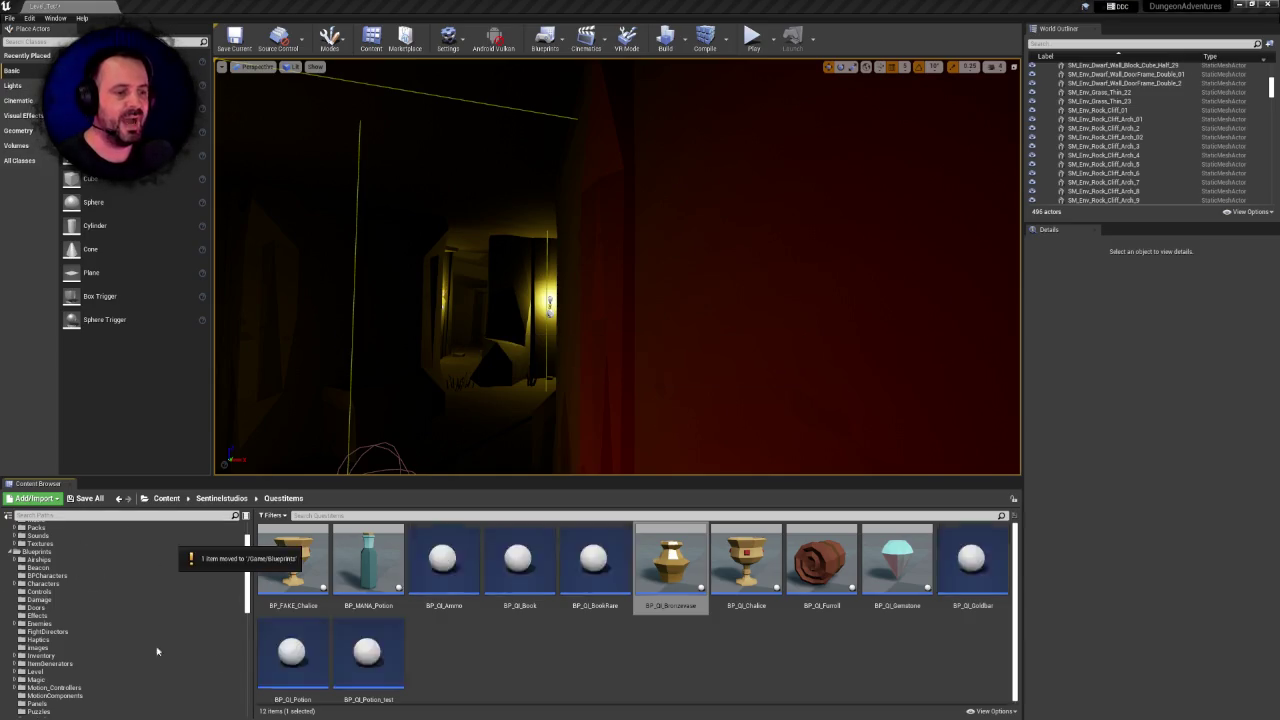
Open BP_QI_Bronzevase from Blueprints/QuestItems and dock its editor in the main window
left_click(35, 552)
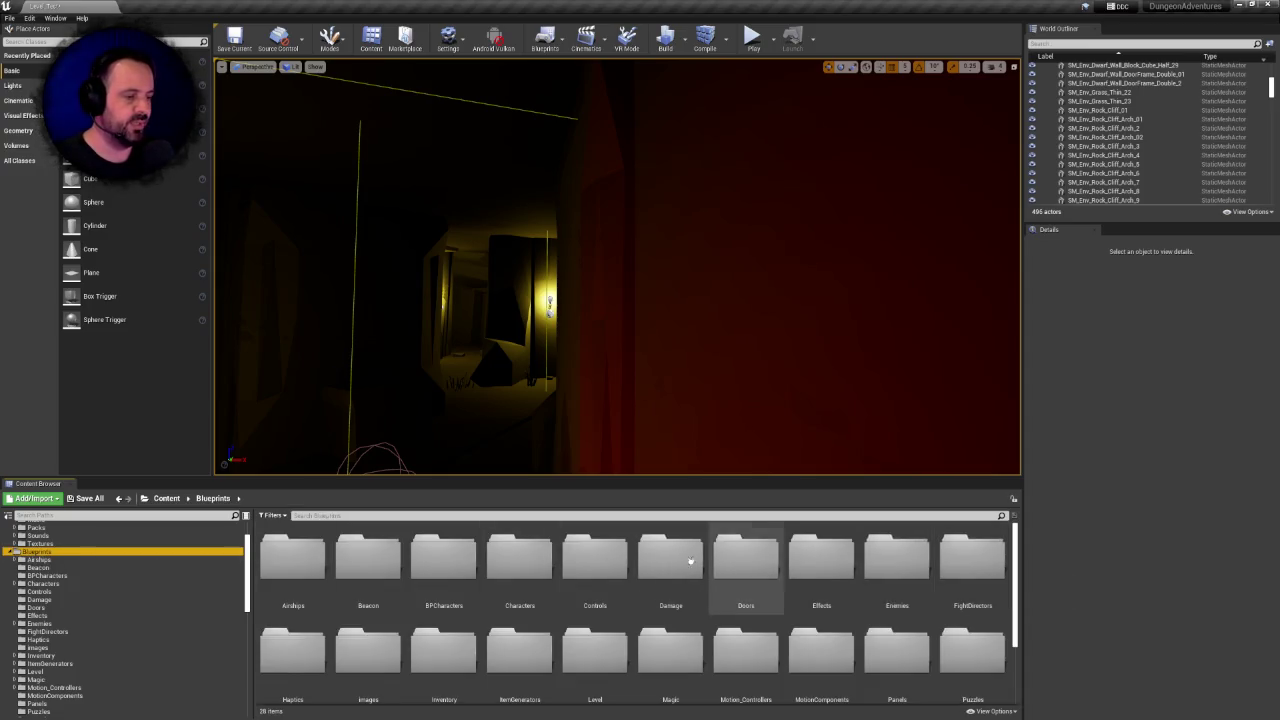
scroll(503, 541, "down", 2)
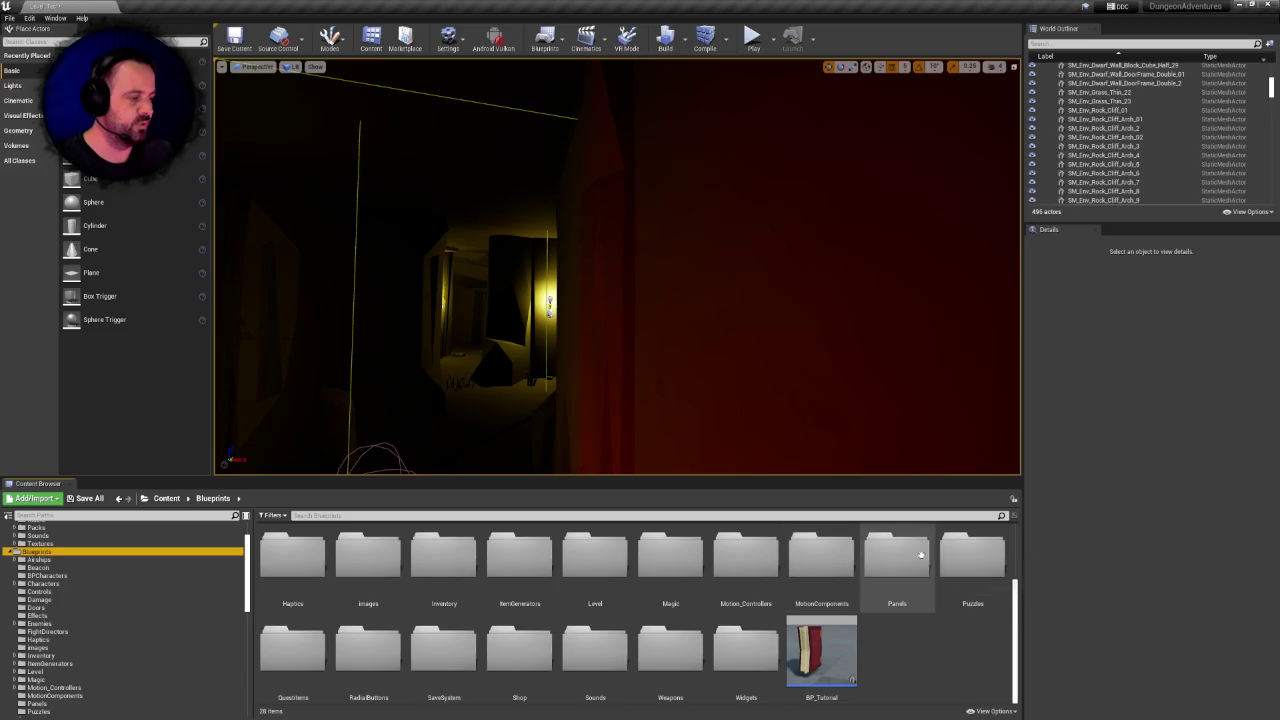
double_click(292, 650)
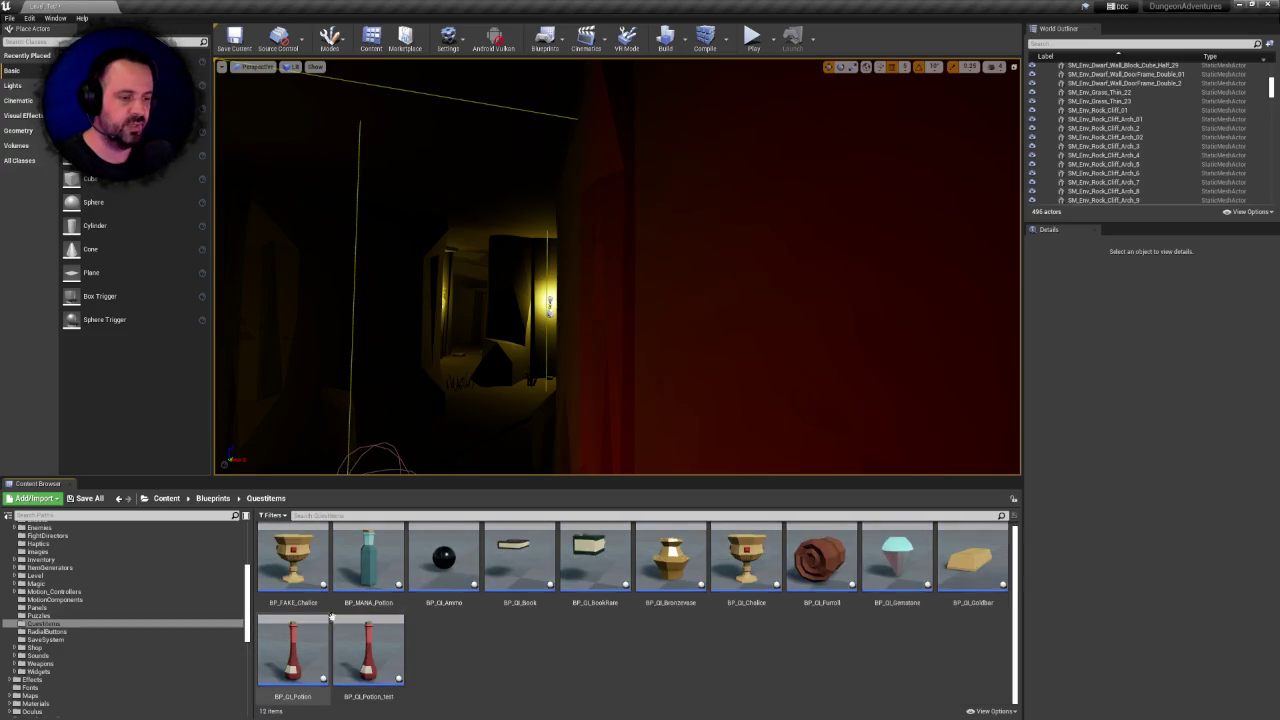
left_click(908, 548)
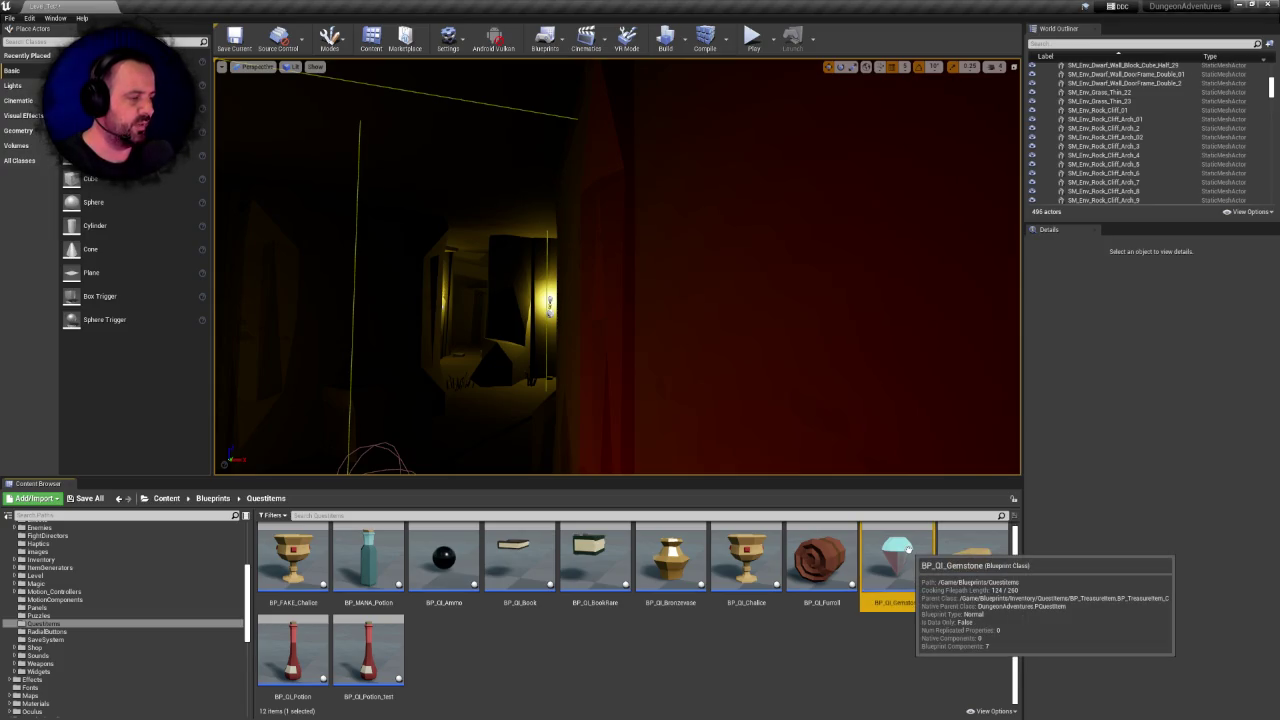
left_click(670, 560, "ctrl")
left_click_drag(670, 560, 704, 507)
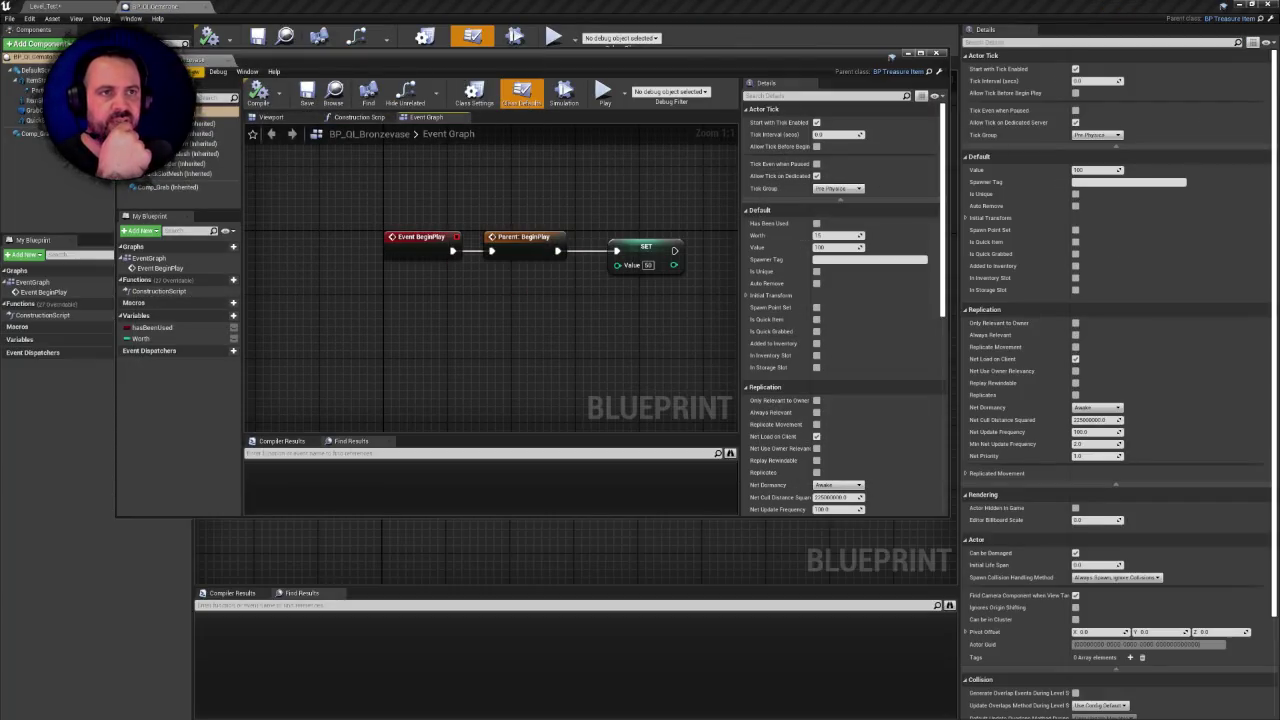
left_click_drag(240, 62, 231, 8)
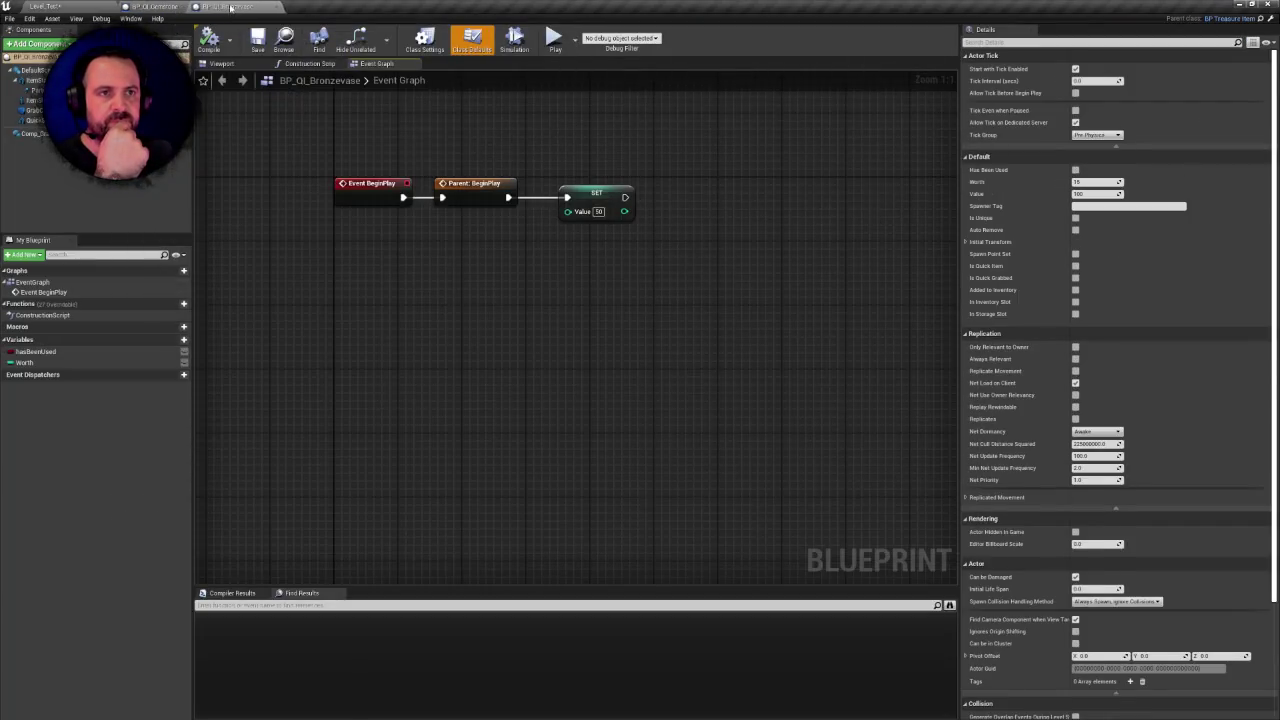
Select the vase mesh component in the Viewport and locate its current material in the project
left_click(222, 64)
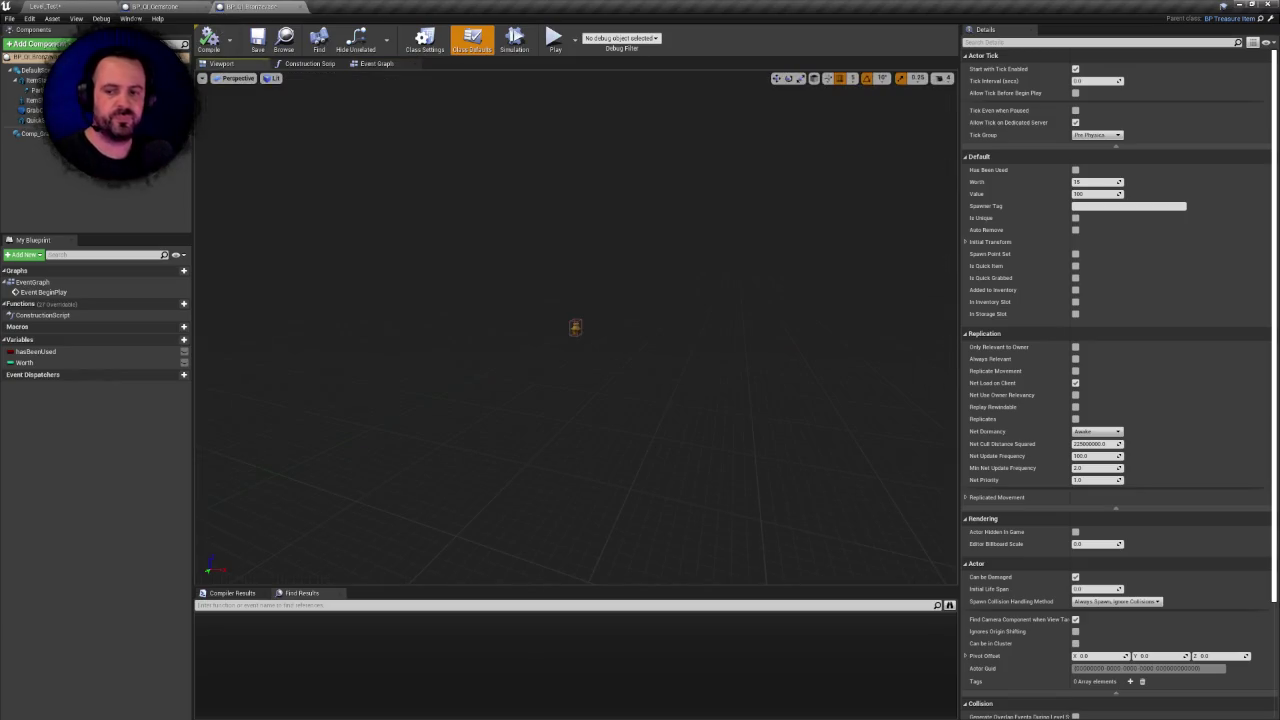
scroll(613, 370, "up", 5)
scroll(613, 370, "down", 6)
scroll(613, 370, "up", 1)
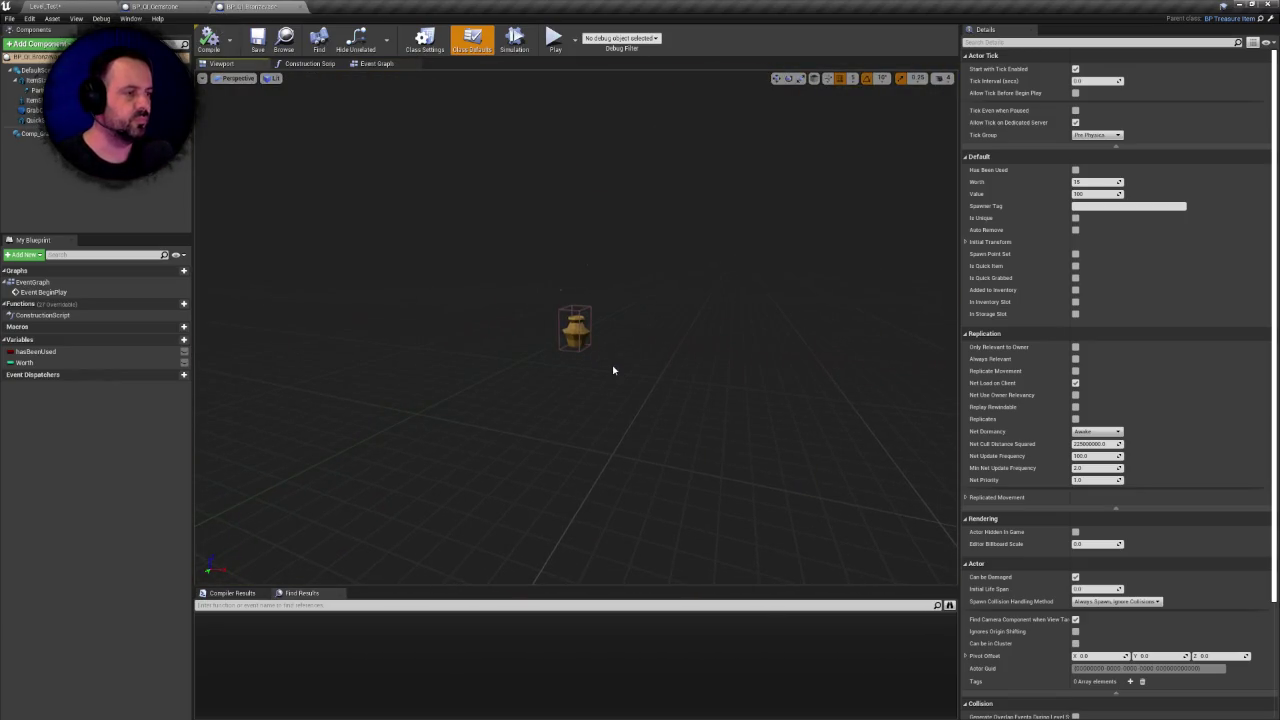
double_click(35, 80)
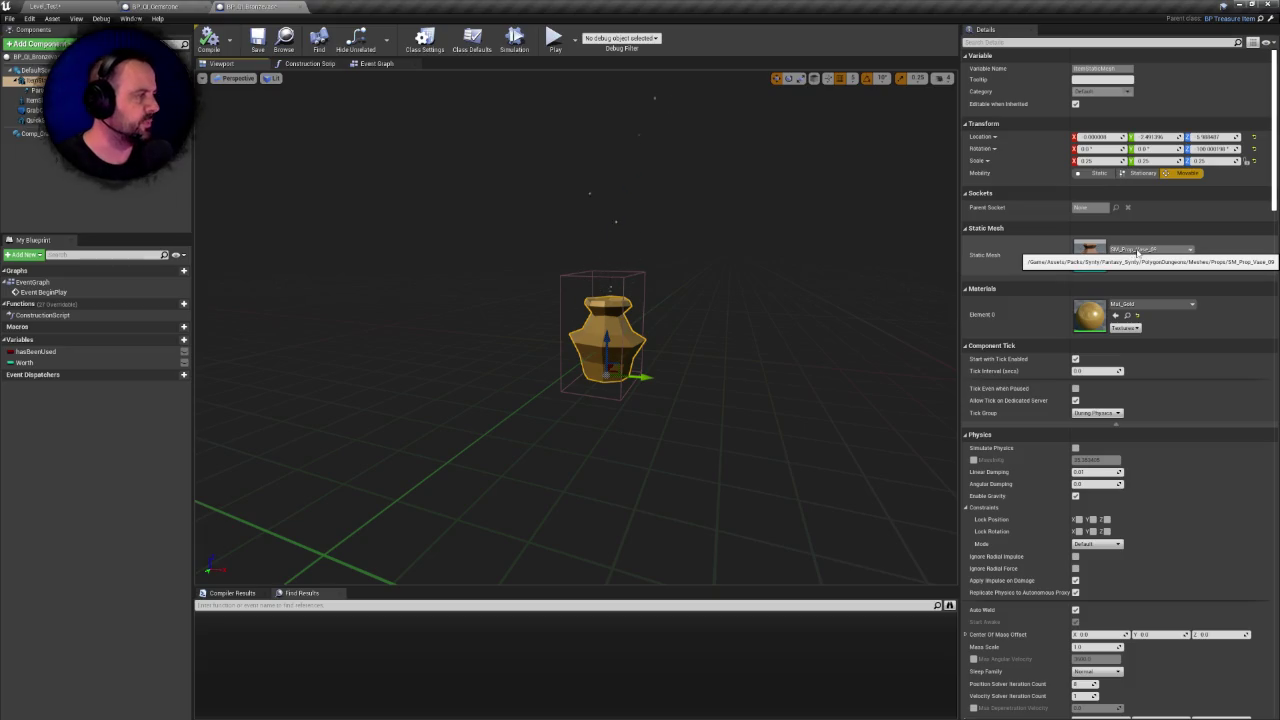
left_click(1132, 318)
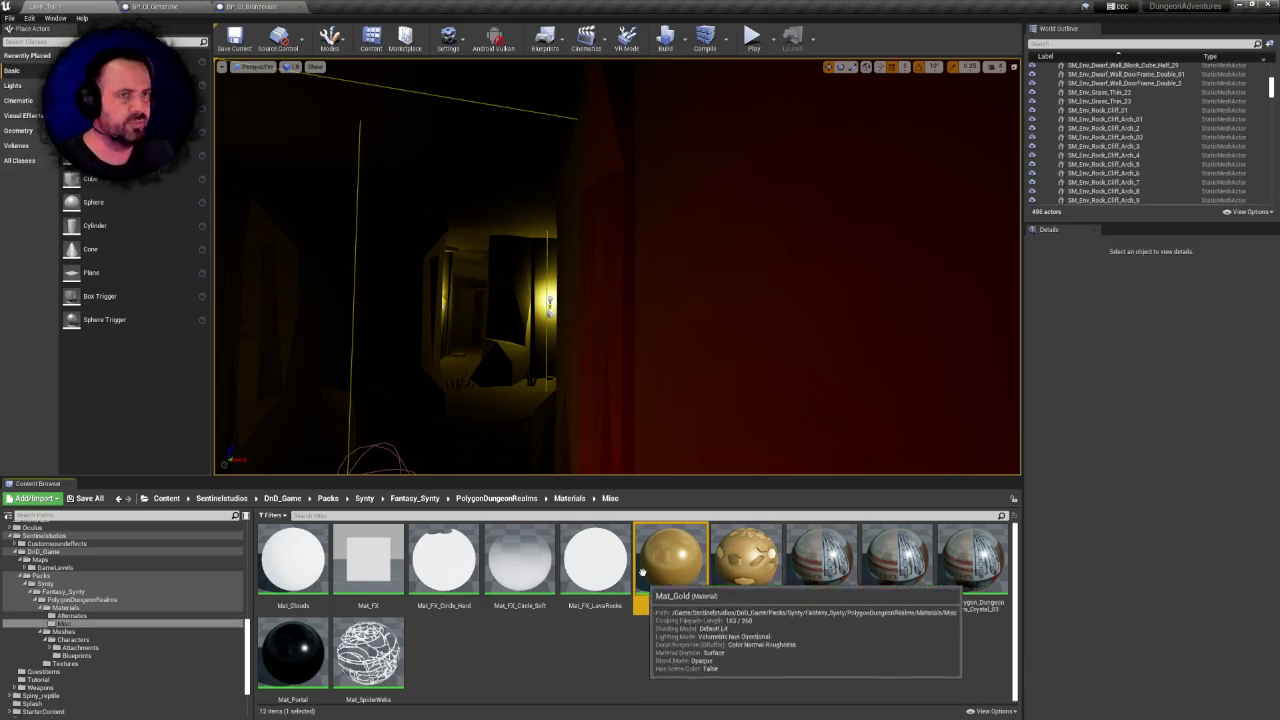
left_click(258, 7)
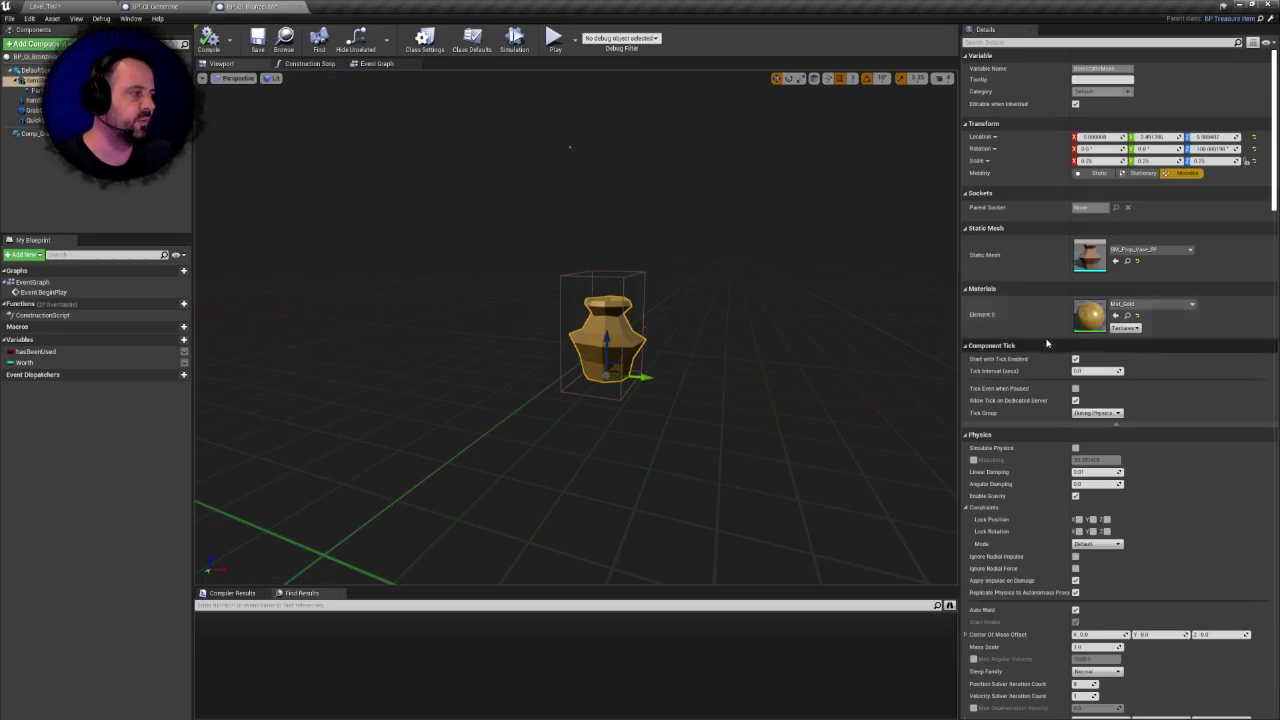
Assign Mat_Gold to the vase mesh's Element 0 and save BP_QI_Bronzevase
left_click(1141, 304)
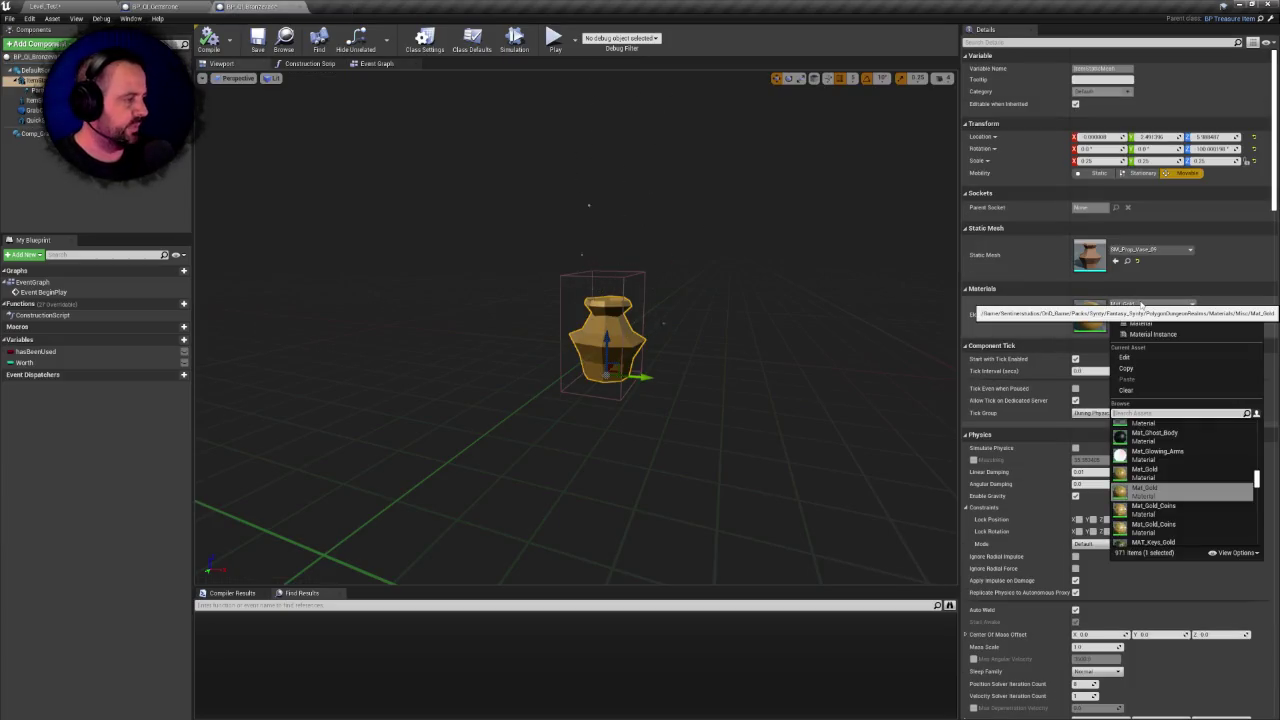
left_click(1160, 481)
key("ctrl+s")
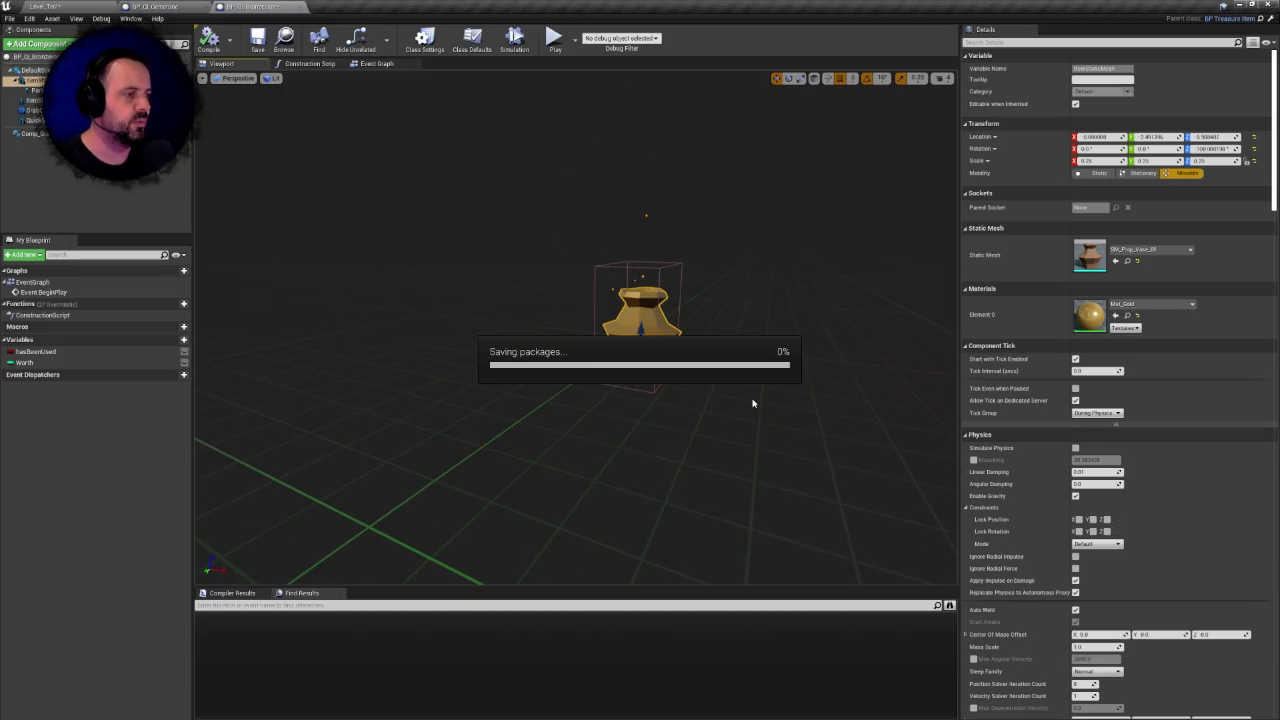
left_click(185, 6)
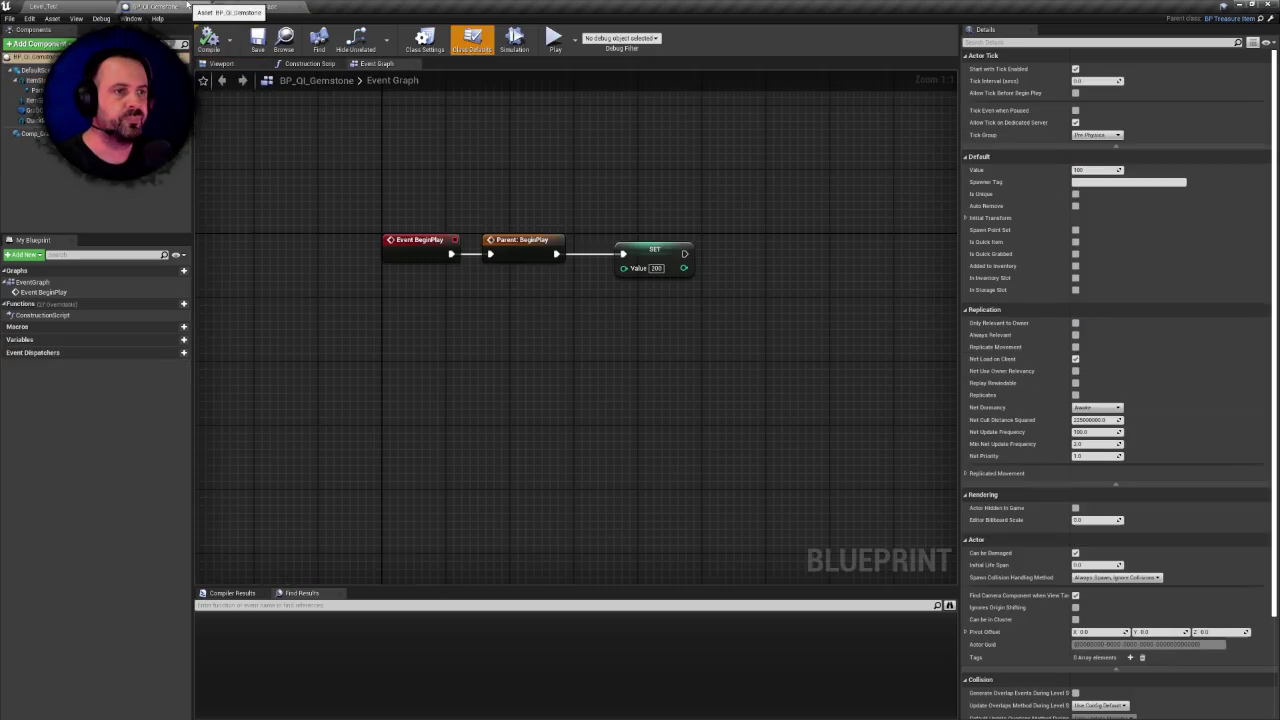
Assign the Crystal_01 material to the gem mesh's Element 0 via a 'crys' search, then close the Blueprint
left_click(222, 63)
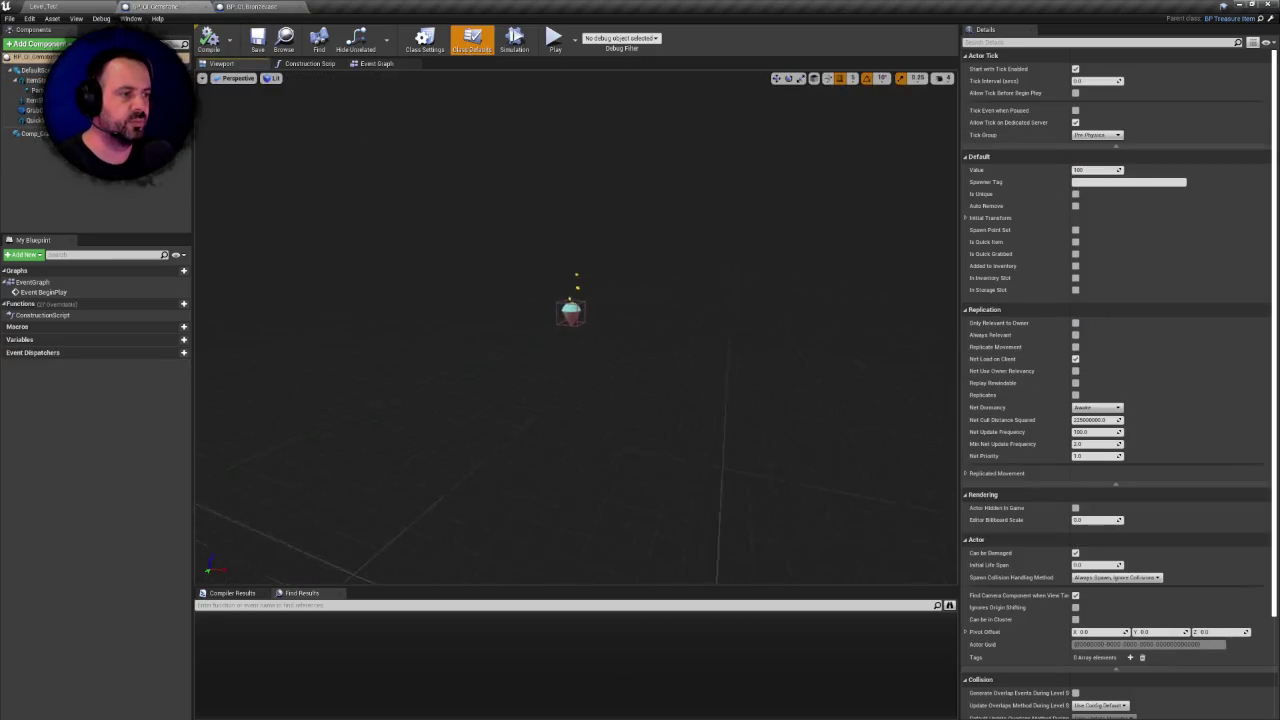
left_click(540, 230)
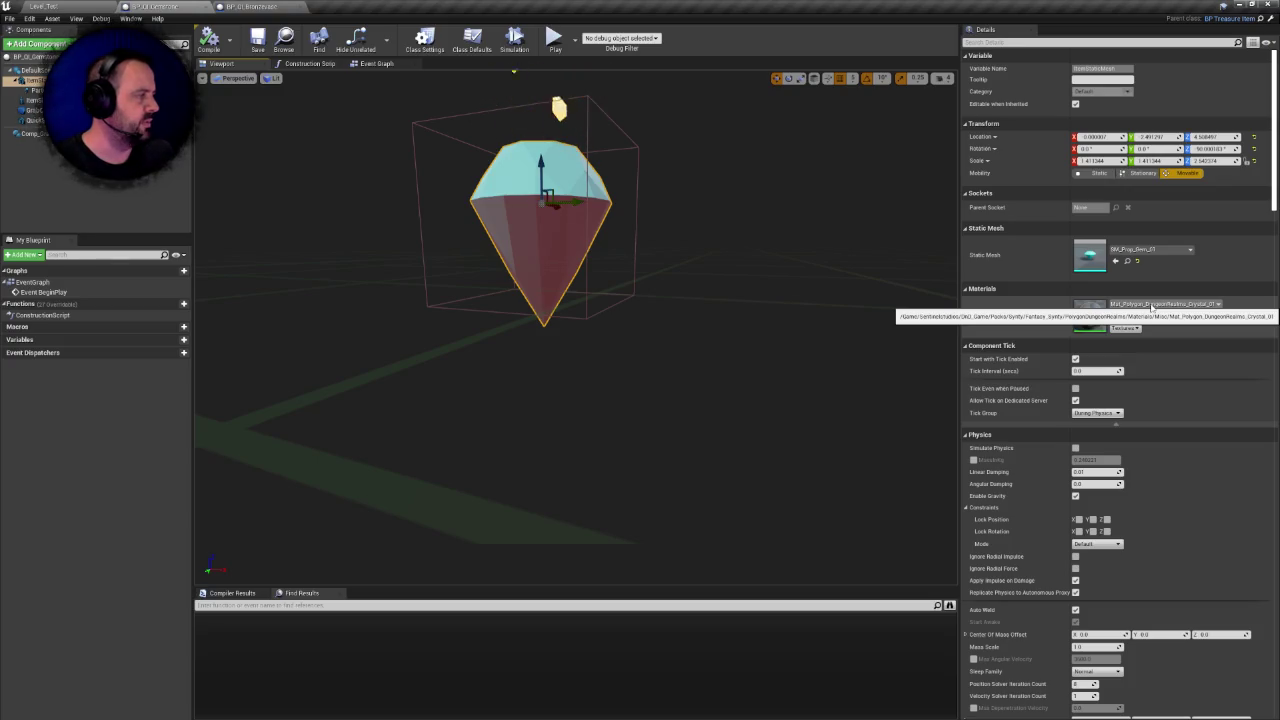
left_click(1151, 304)
type("crys")
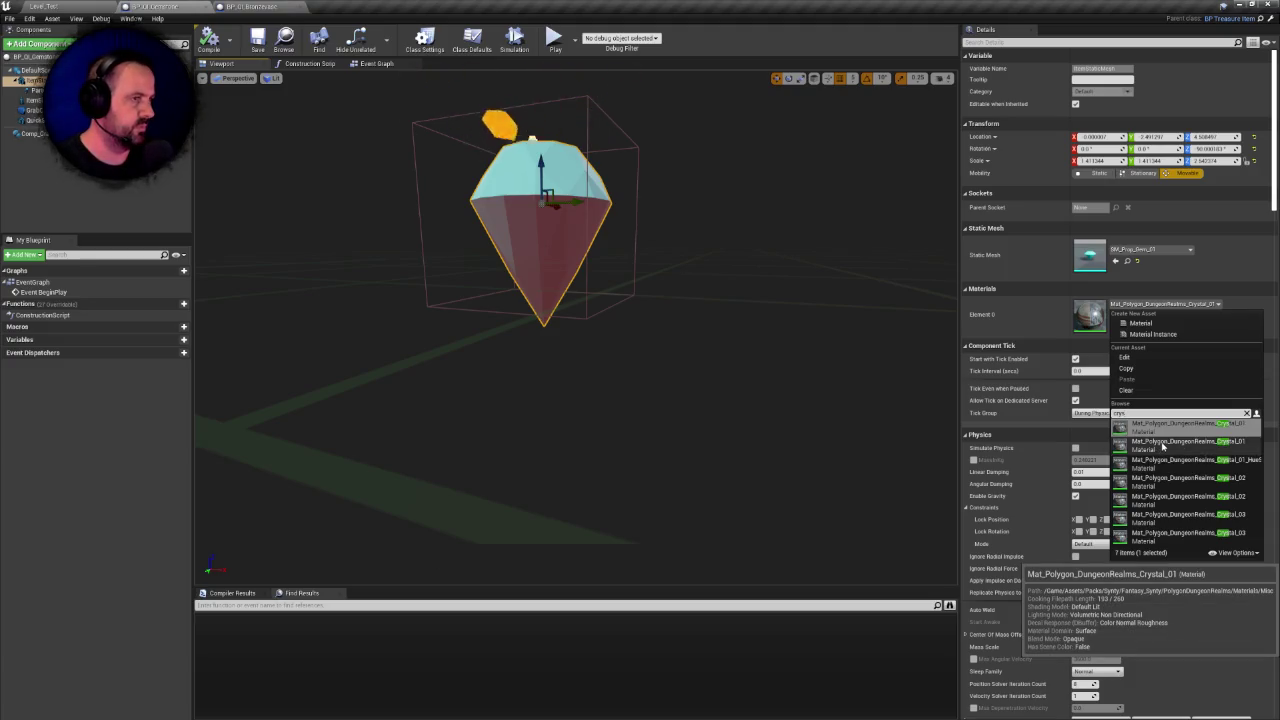
left_click(1163, 446)
key("f")
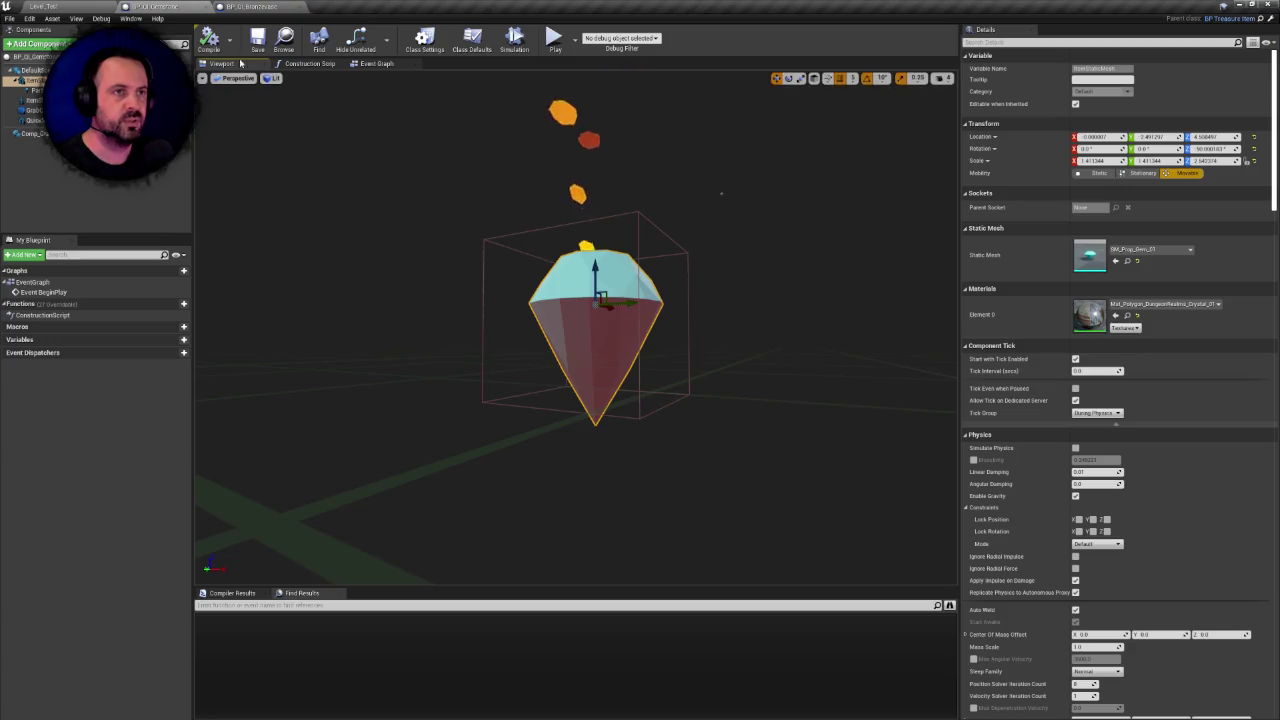
left_click(207, 8)
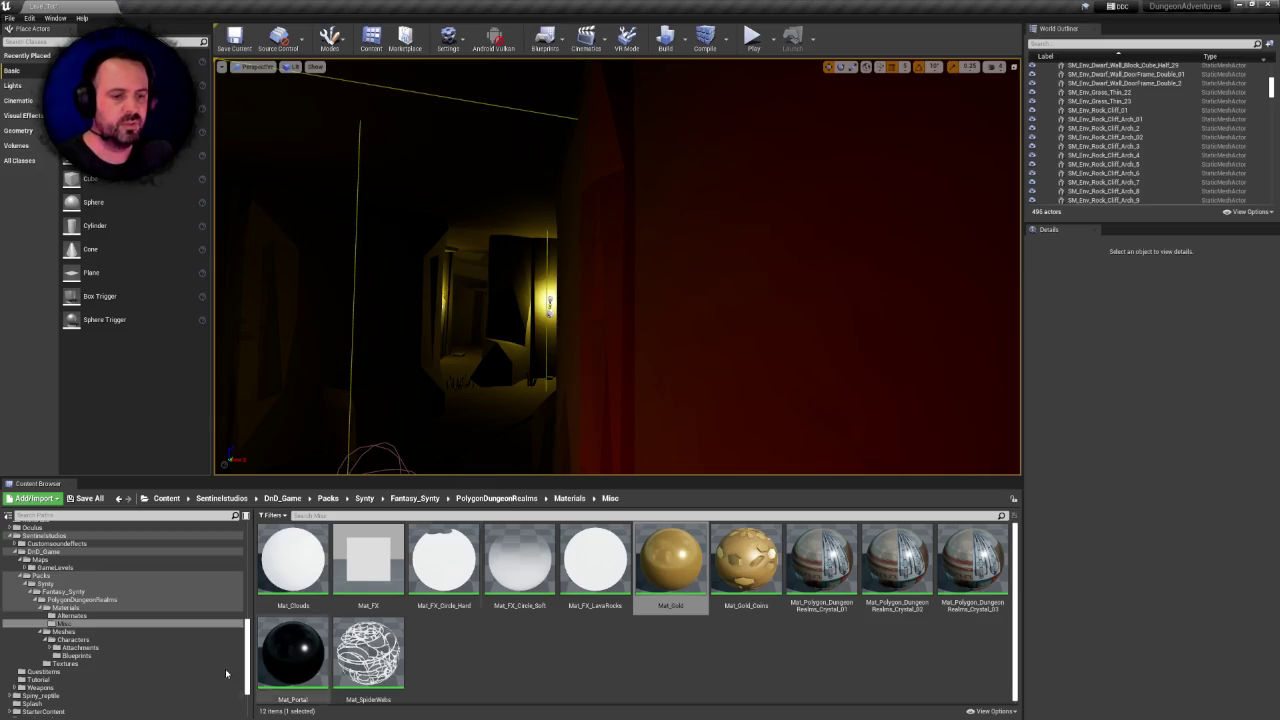
Navigate from Content through Sentinelstudios, DnD_Game, Packs and Synty to PolygonDungeonRealms
scroll(130, 580, "up", 5)
scroll(109, 570, "up", 3)
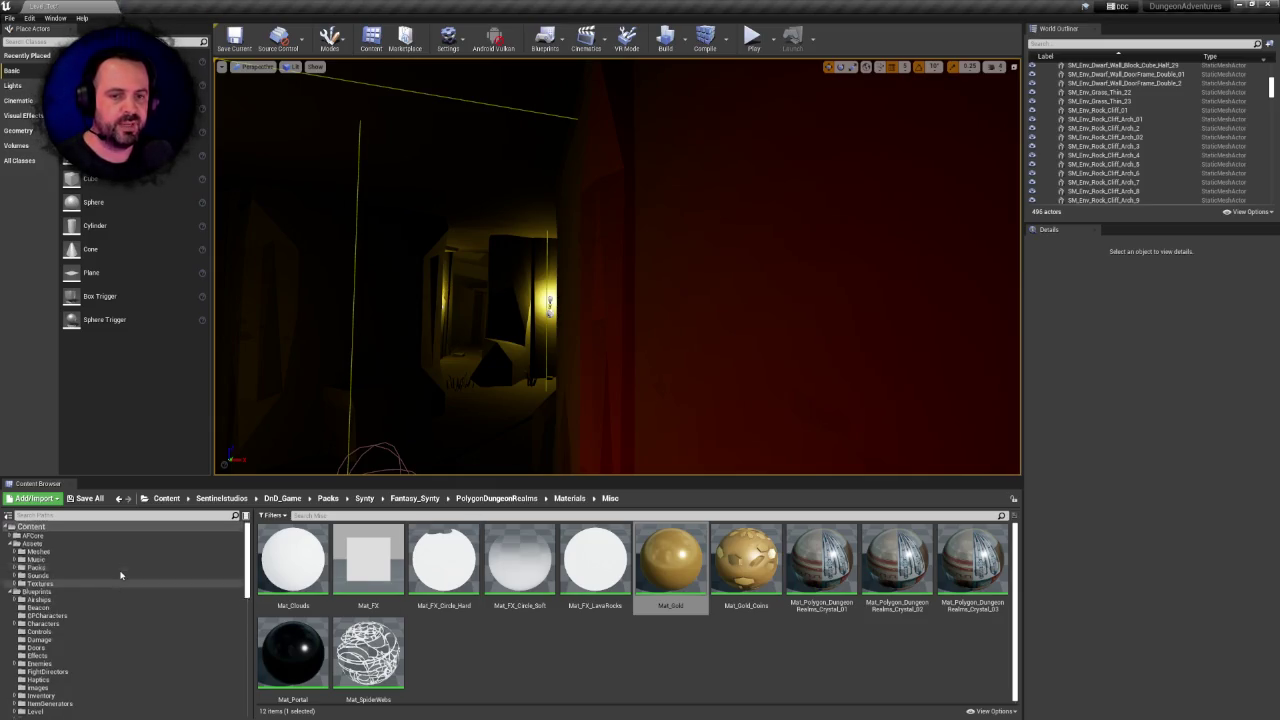
left_click(30, 527)
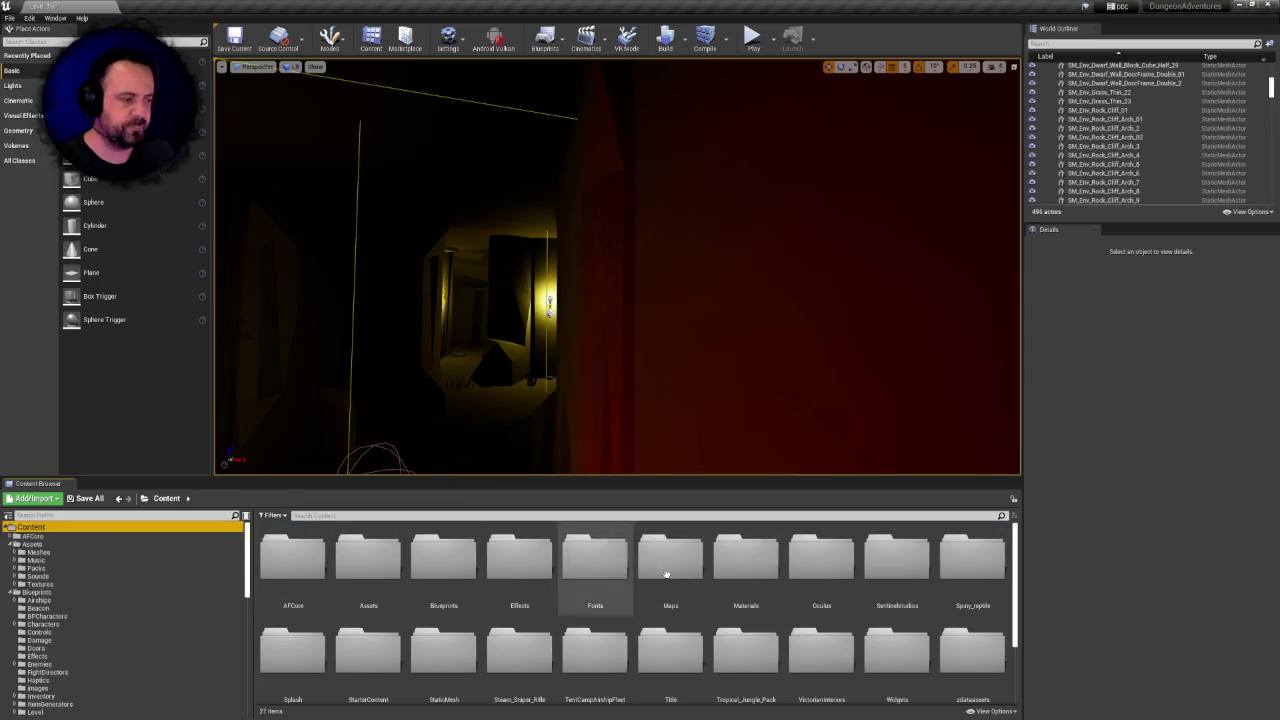
scroll(760, 609, "down", 2)
scroll(793, 609, "up", 2)
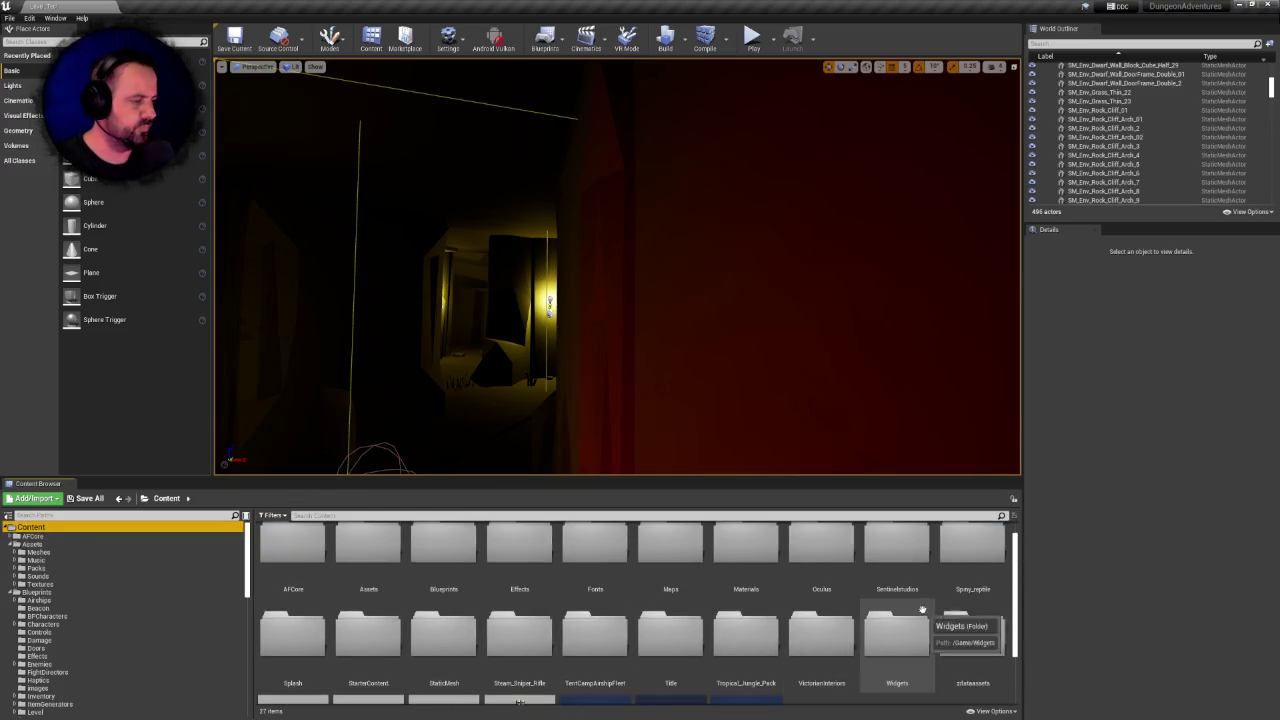
double_click(911, 548)
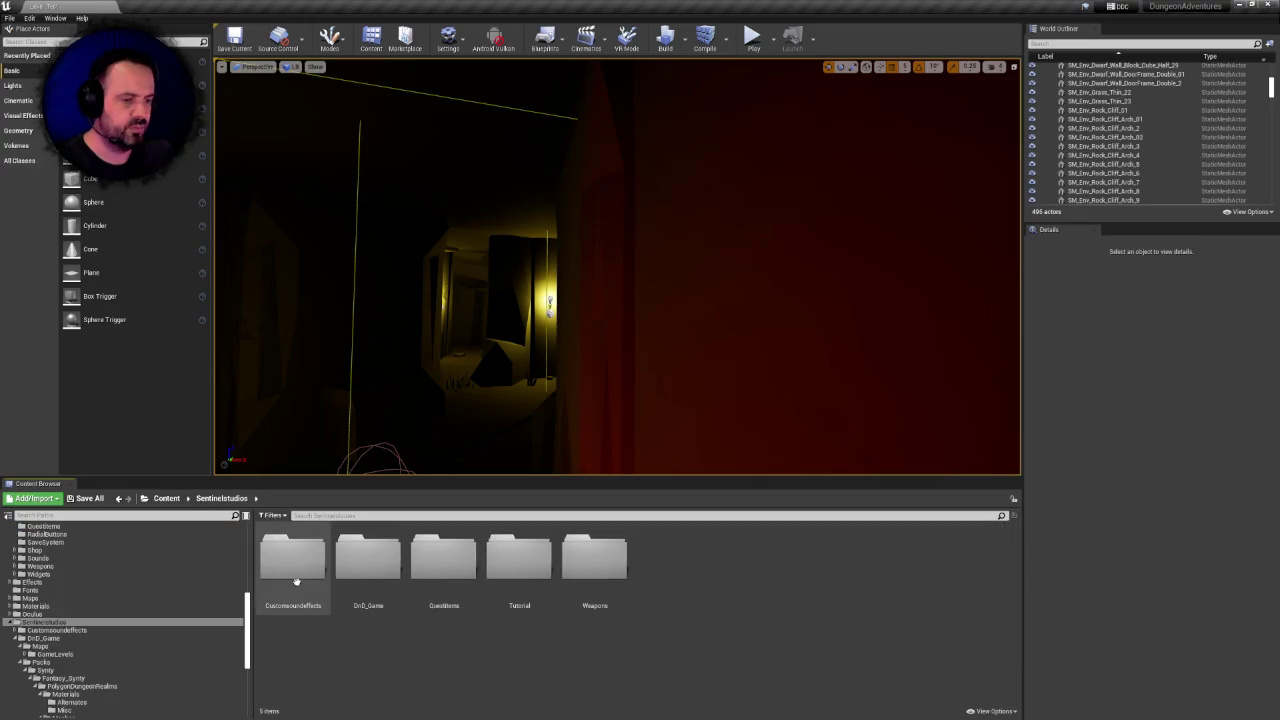
double_click(385, 563)
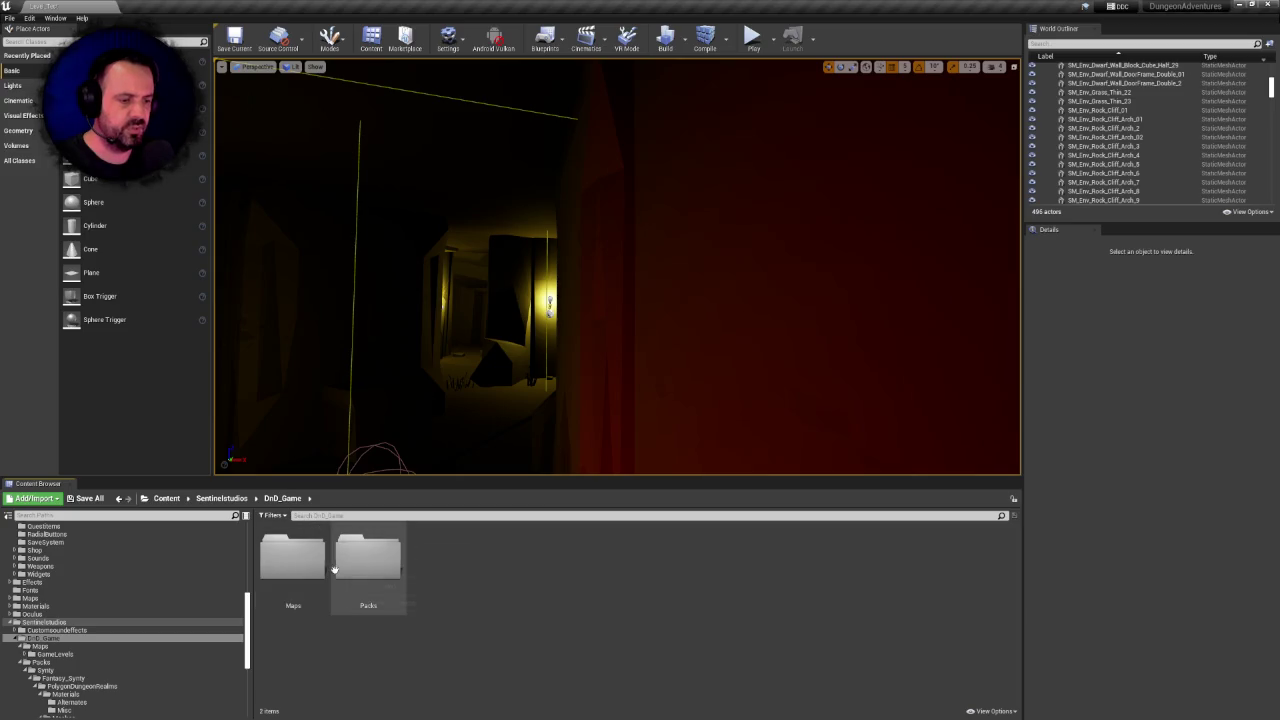
double_click(364, 552)
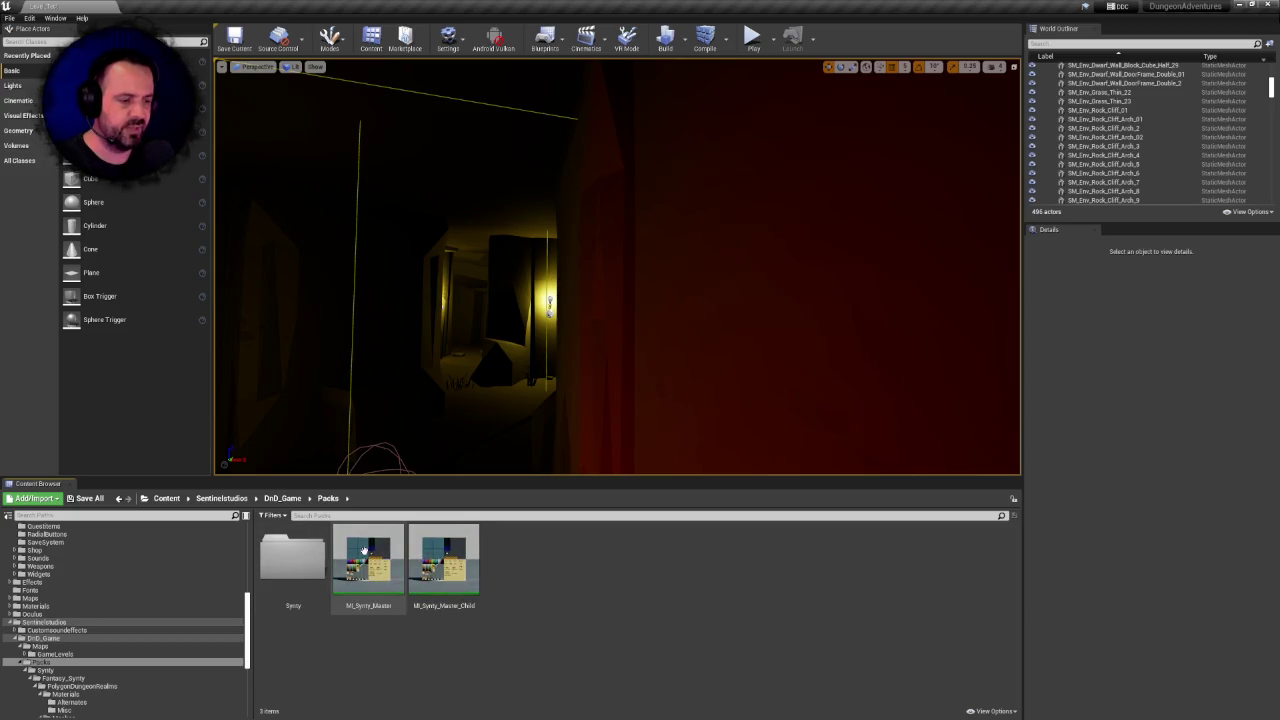
double_click(300, 560)
double_click(317, 562)
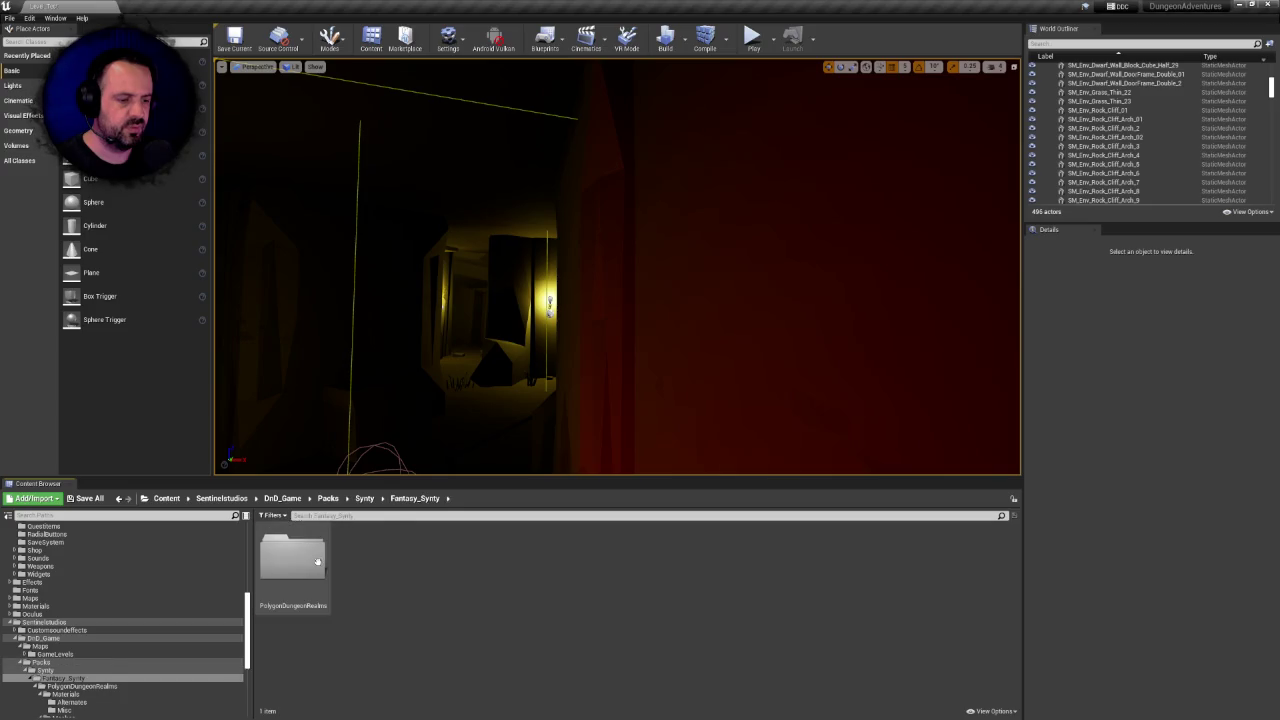
double_click(317, 562)
Delete the Materials folder, confirming deletion of its listed materials, then select Textures
left_click(310, 560)
key("Delete")
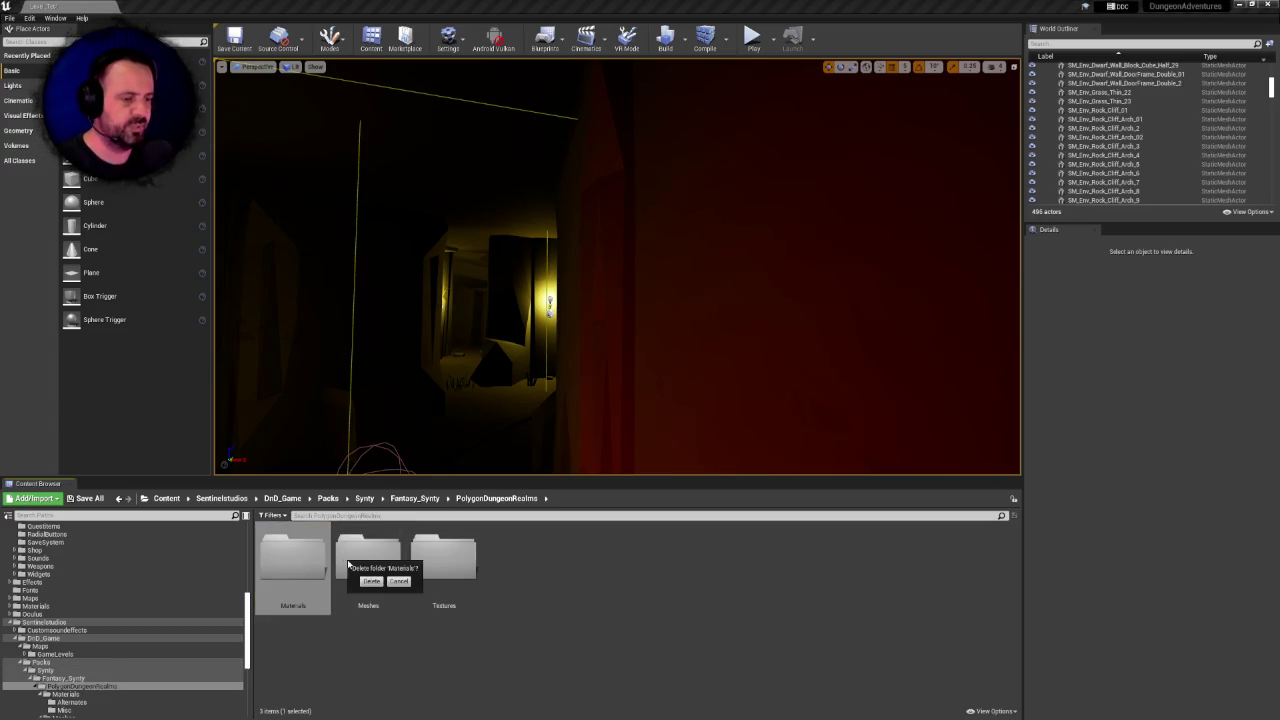
left_click(368, 581)
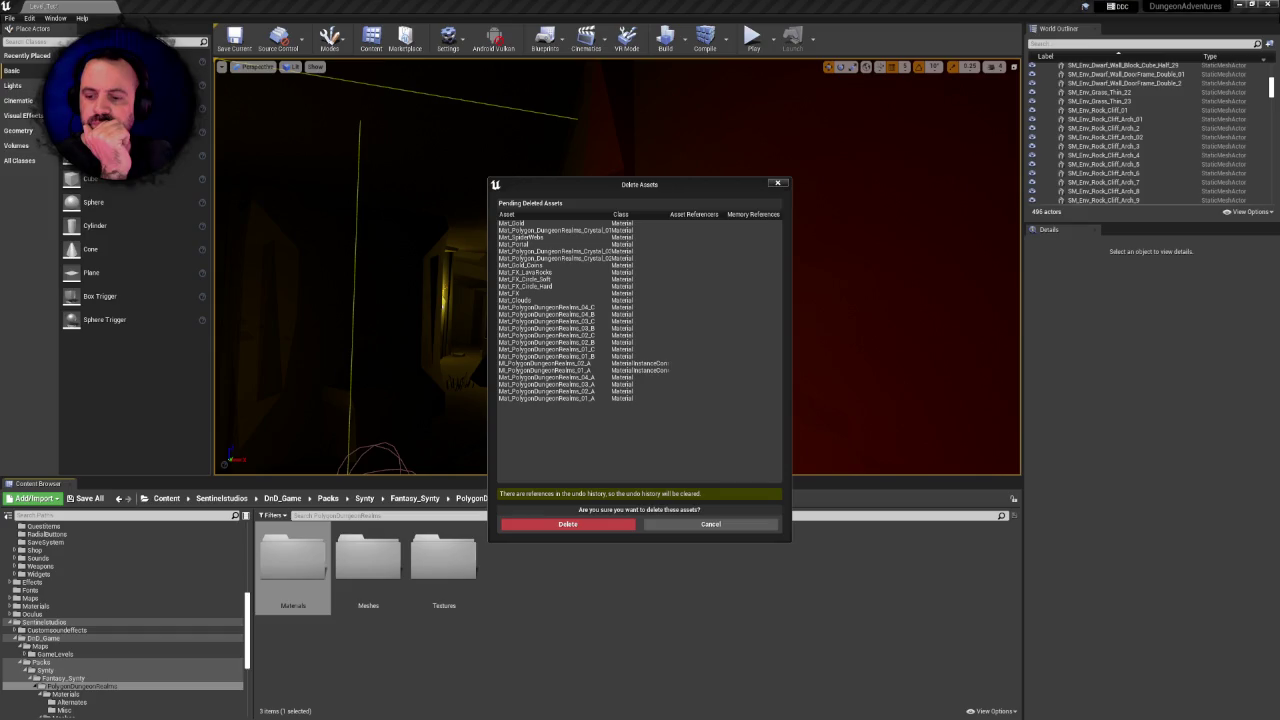
left_click(563, 523)
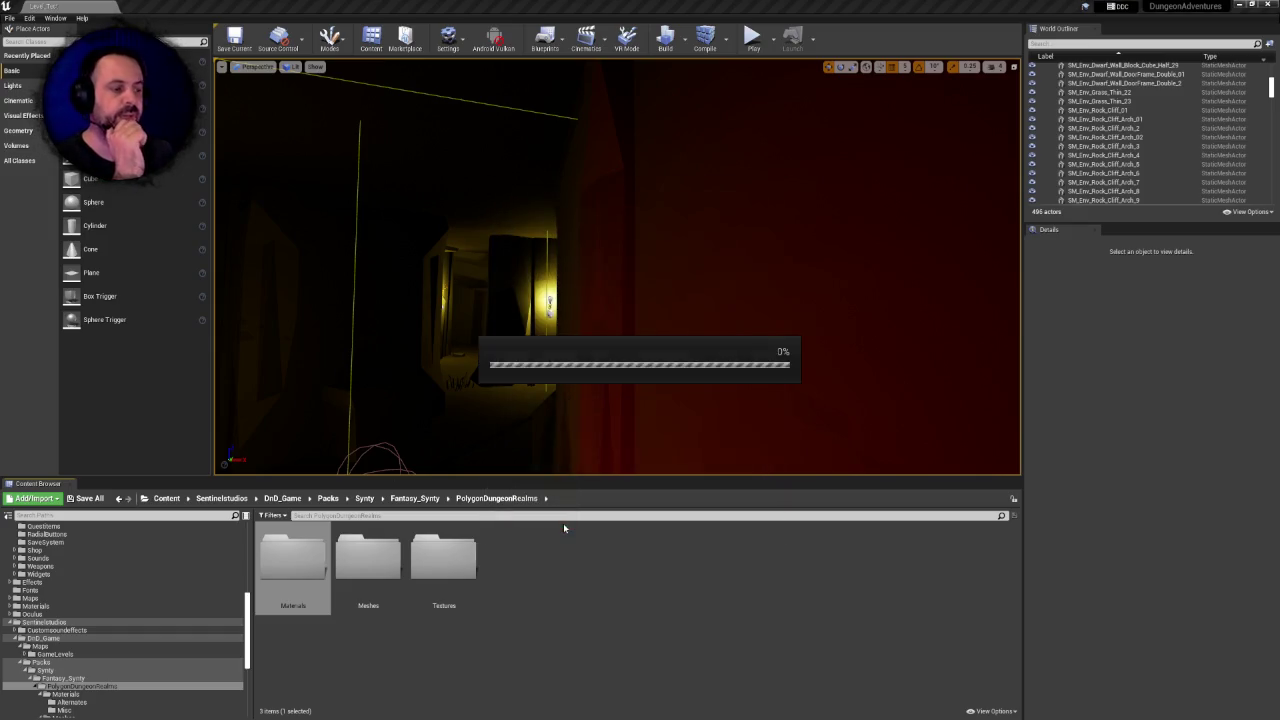
left_click(383, 568)
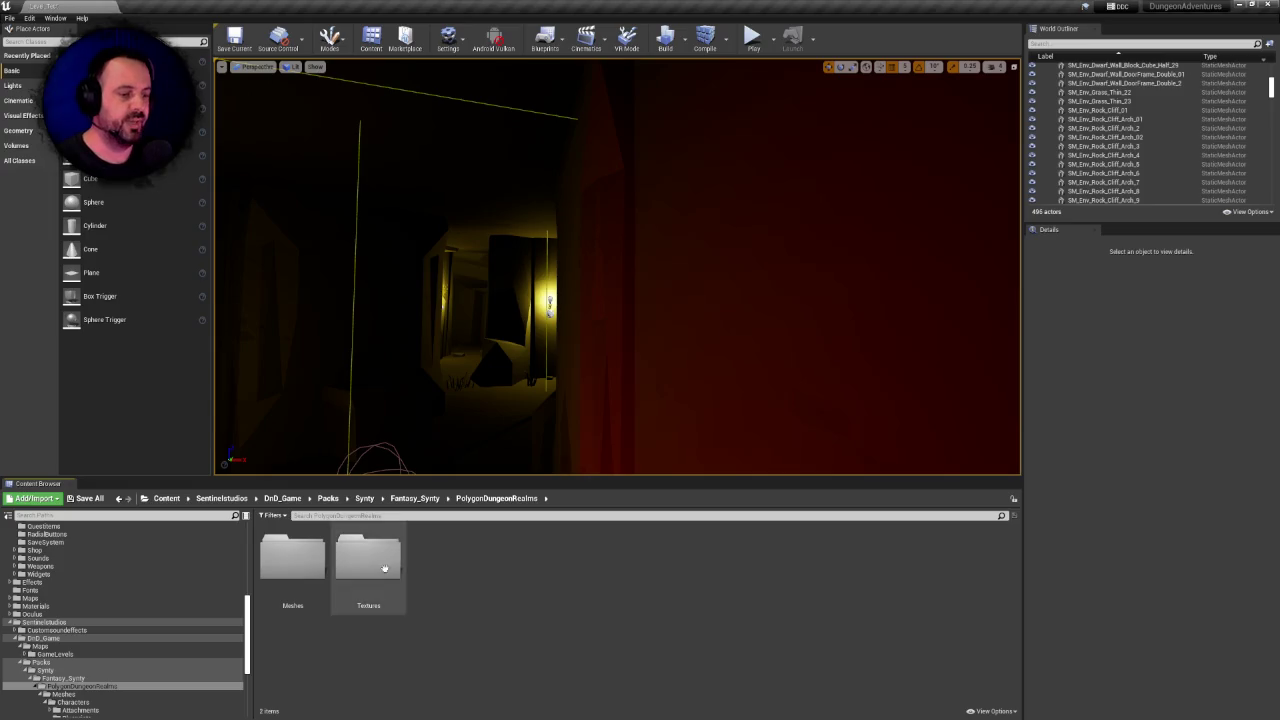
key("Delete")
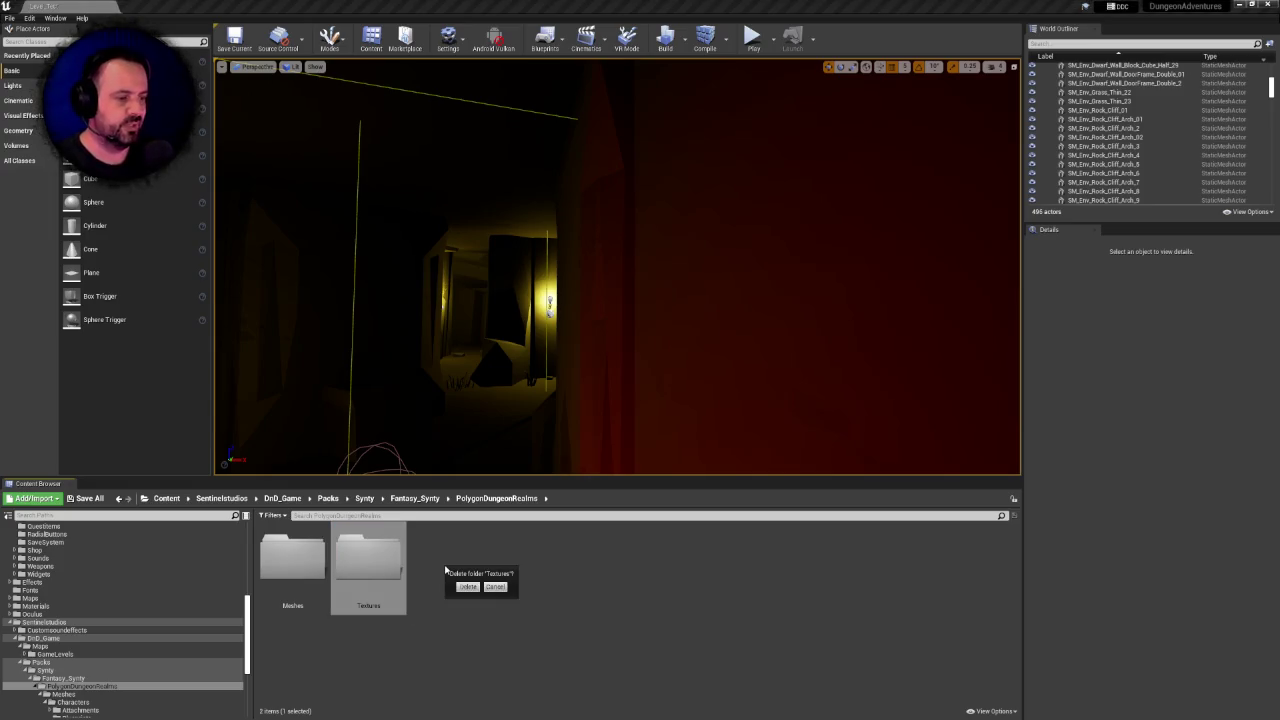
left_click(468, 587)
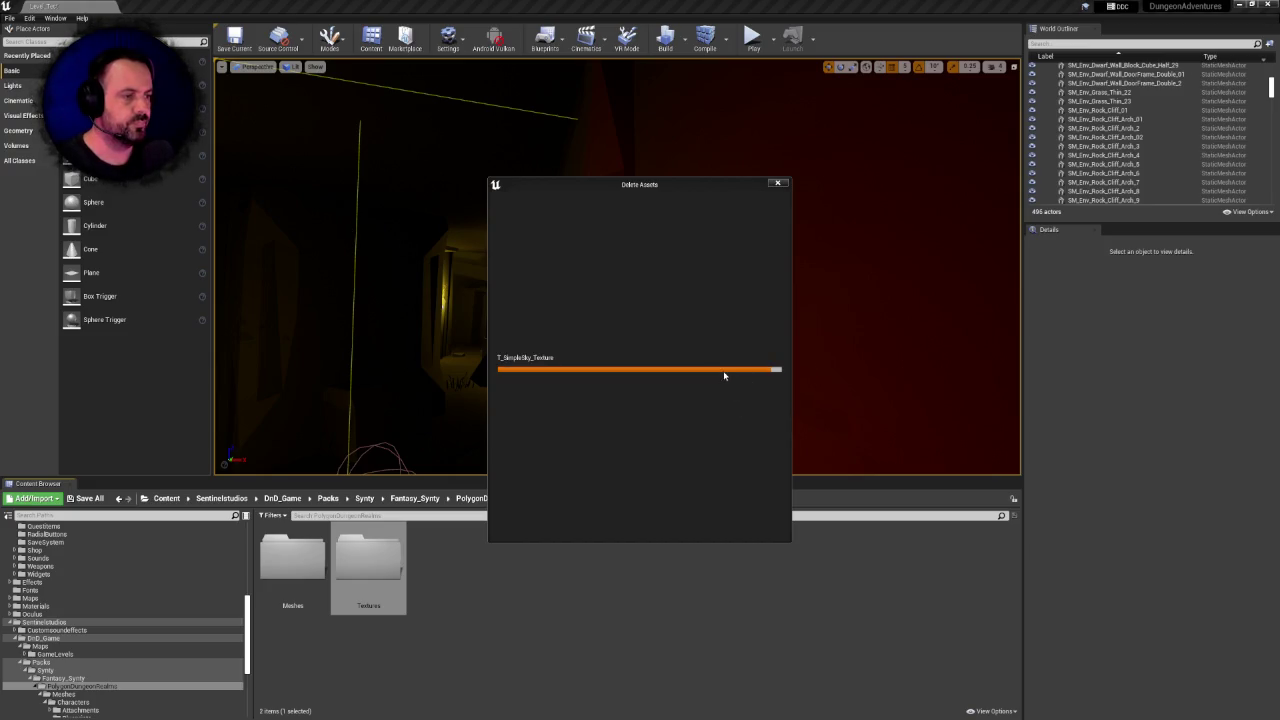
mouse_move(522, 347)
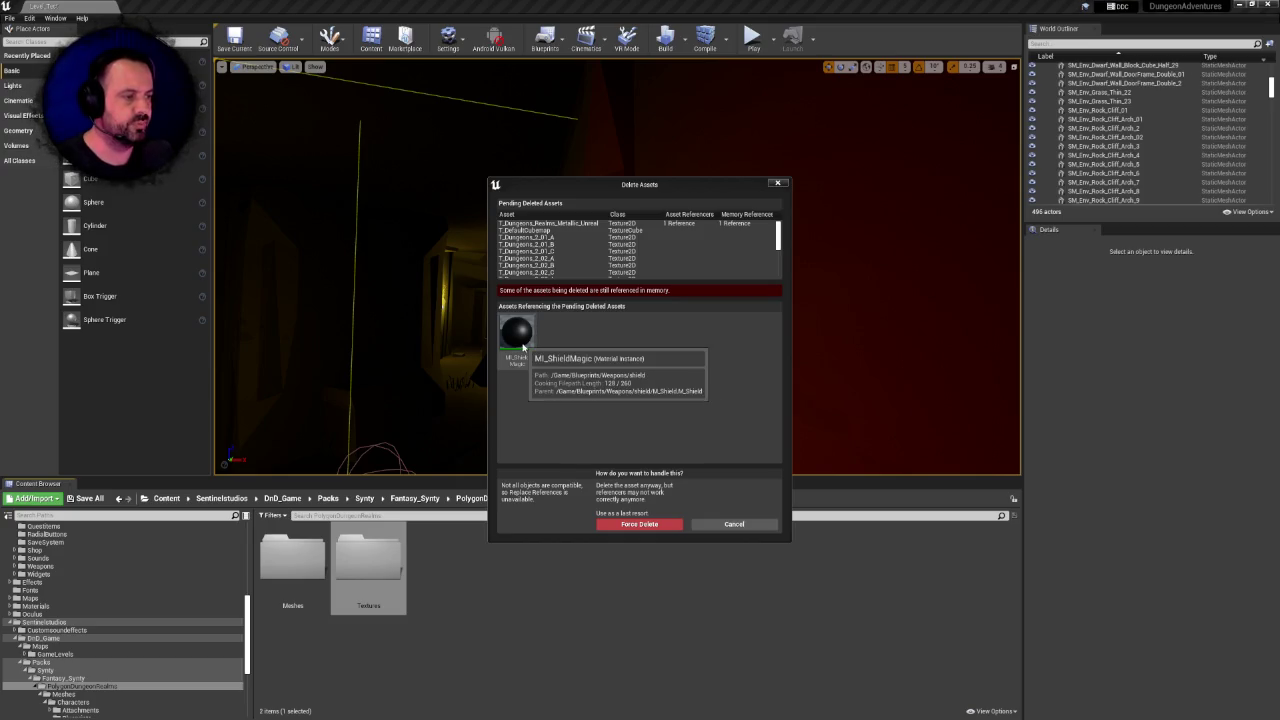
scroll(760, 270, "down", 3)
scroll(760, 275, "up", 2)
left_click(577, 225)
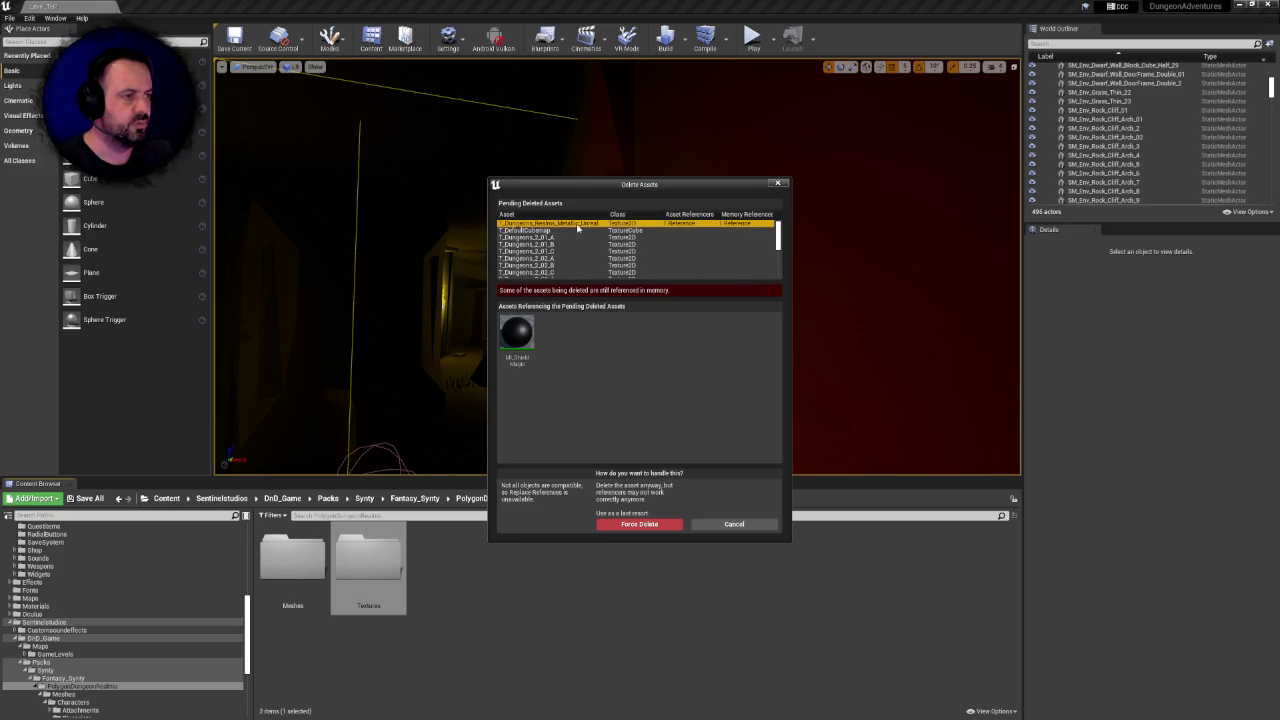
left_click(734, 524)
scroll(186, 571, "up", 10)
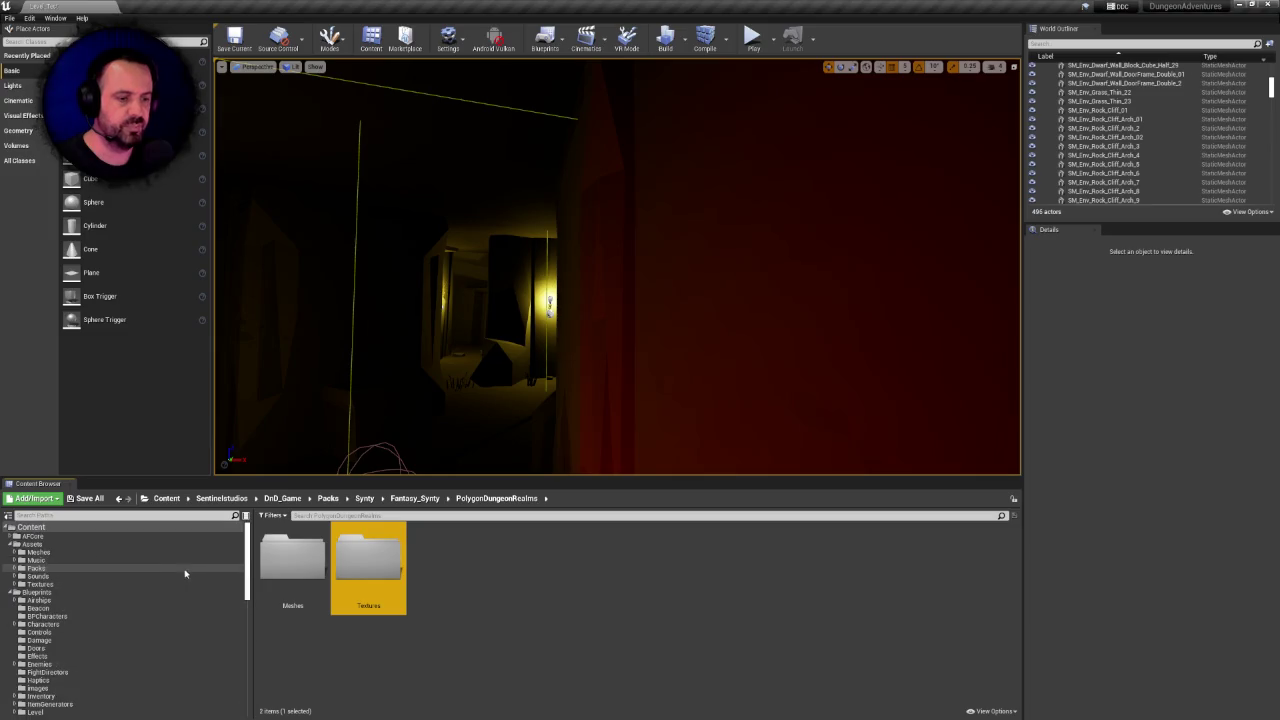
Search the Content root for 'magic' and open the MI_ShieldMagic material instance
left_click(31, 527)
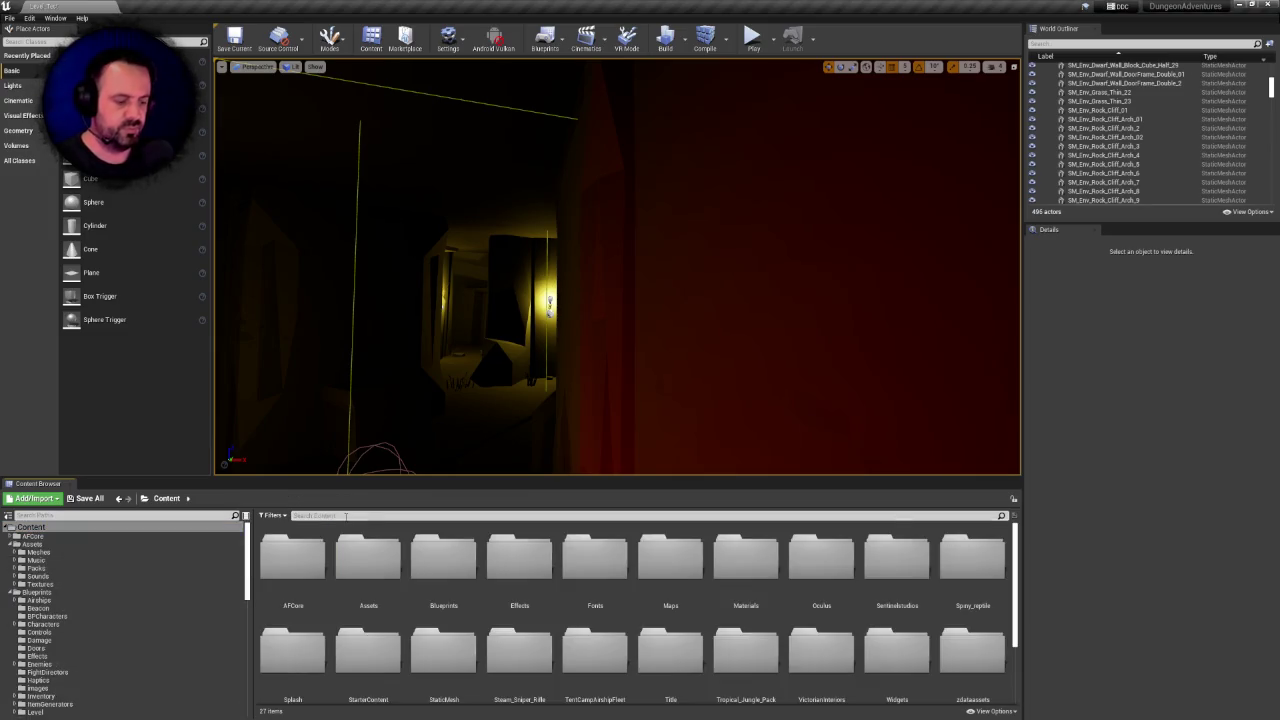
type("magic_s")
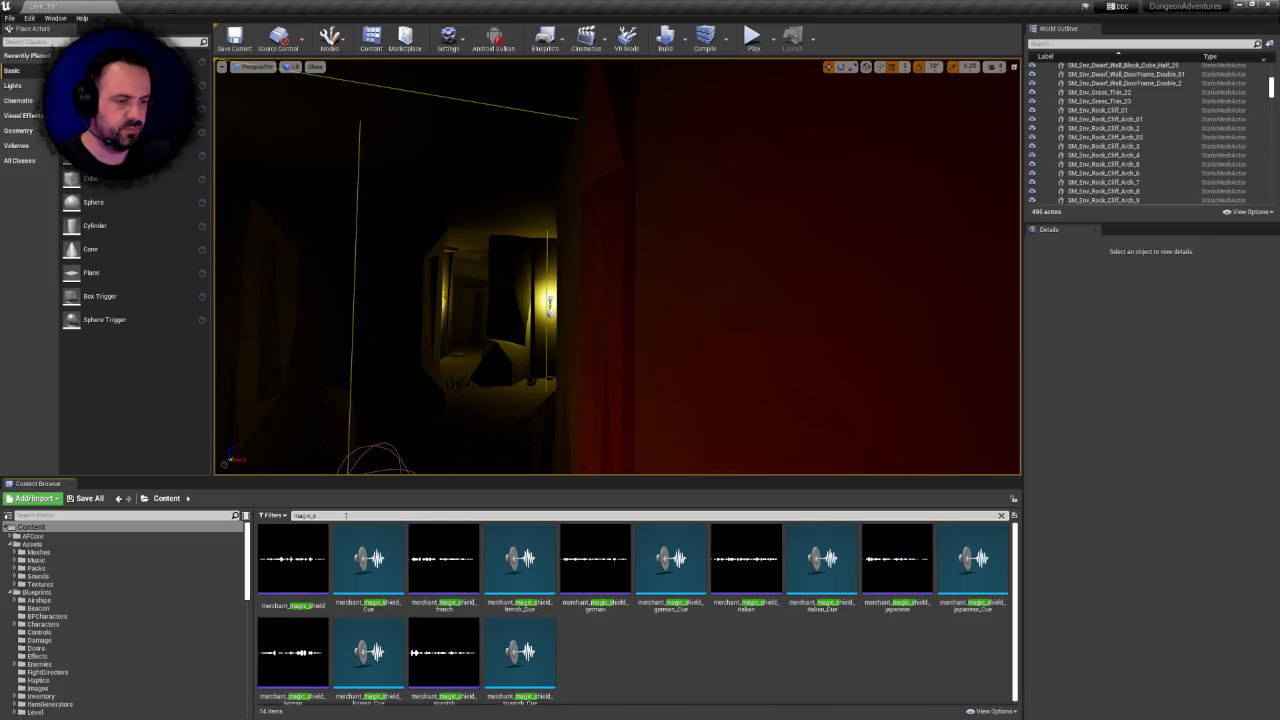
type("h")
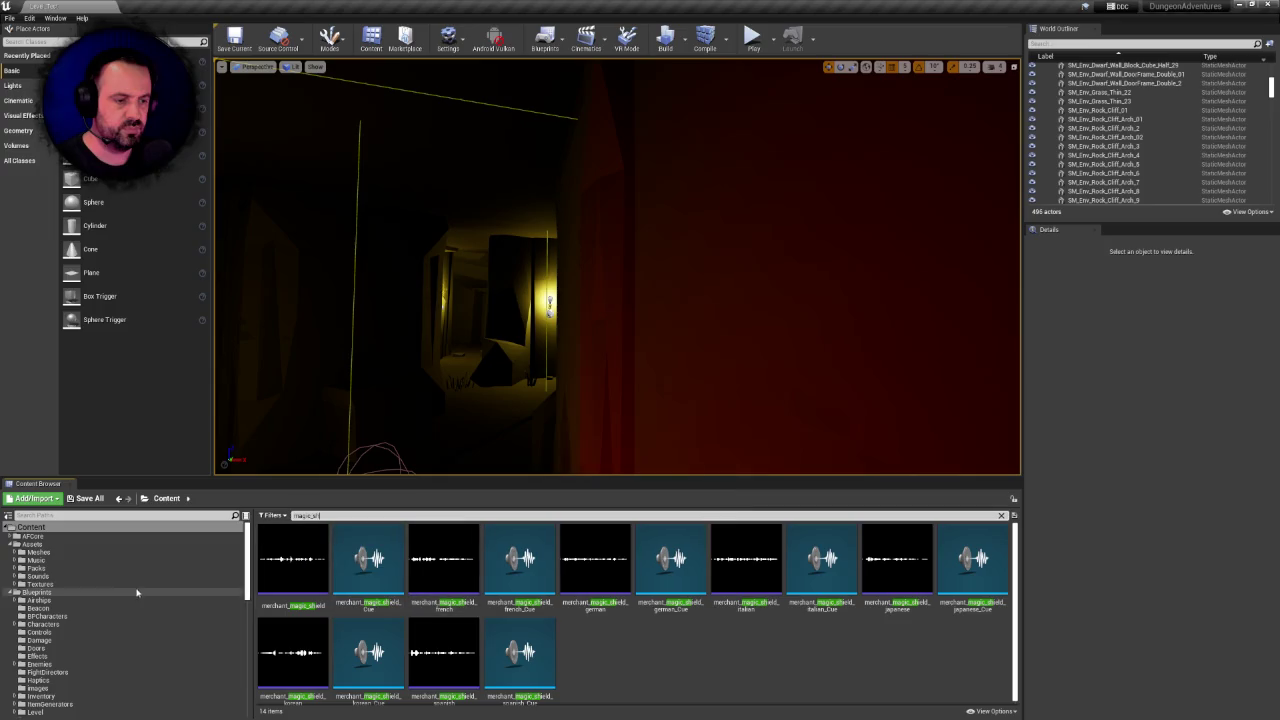
scroll(100, 593, "down", 3)
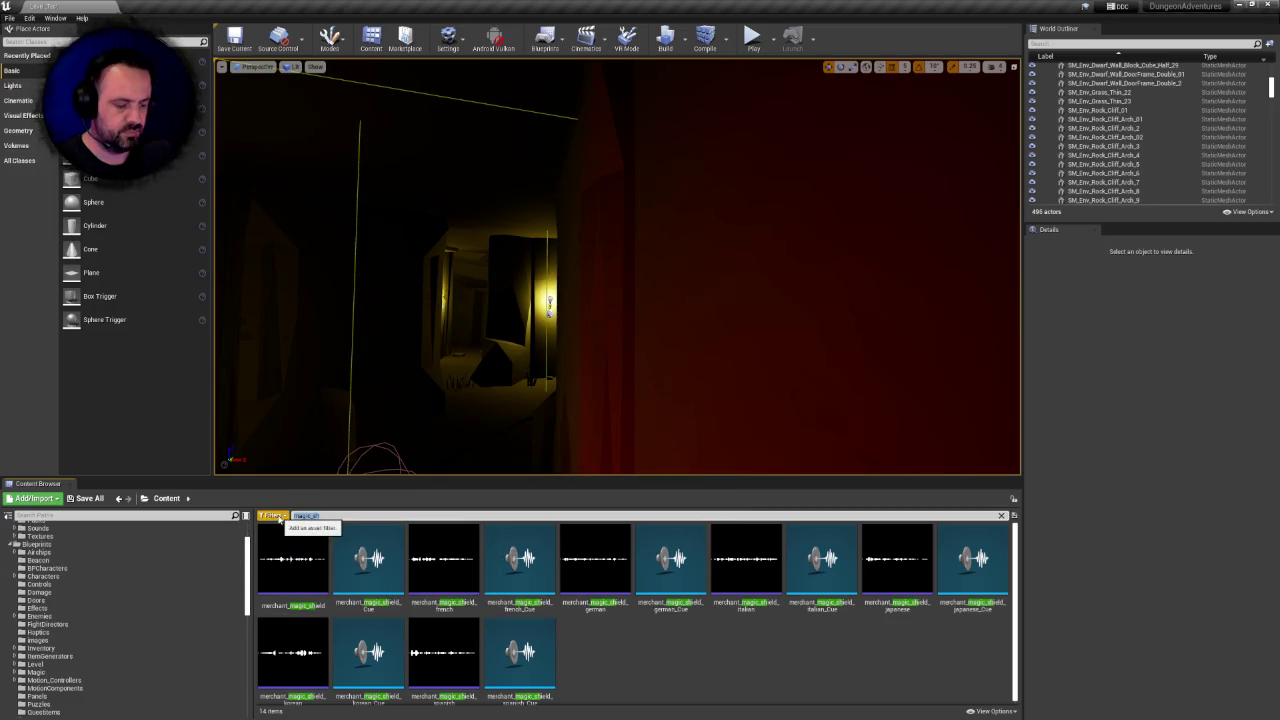
key("ctrl+a")
type("m_ma")
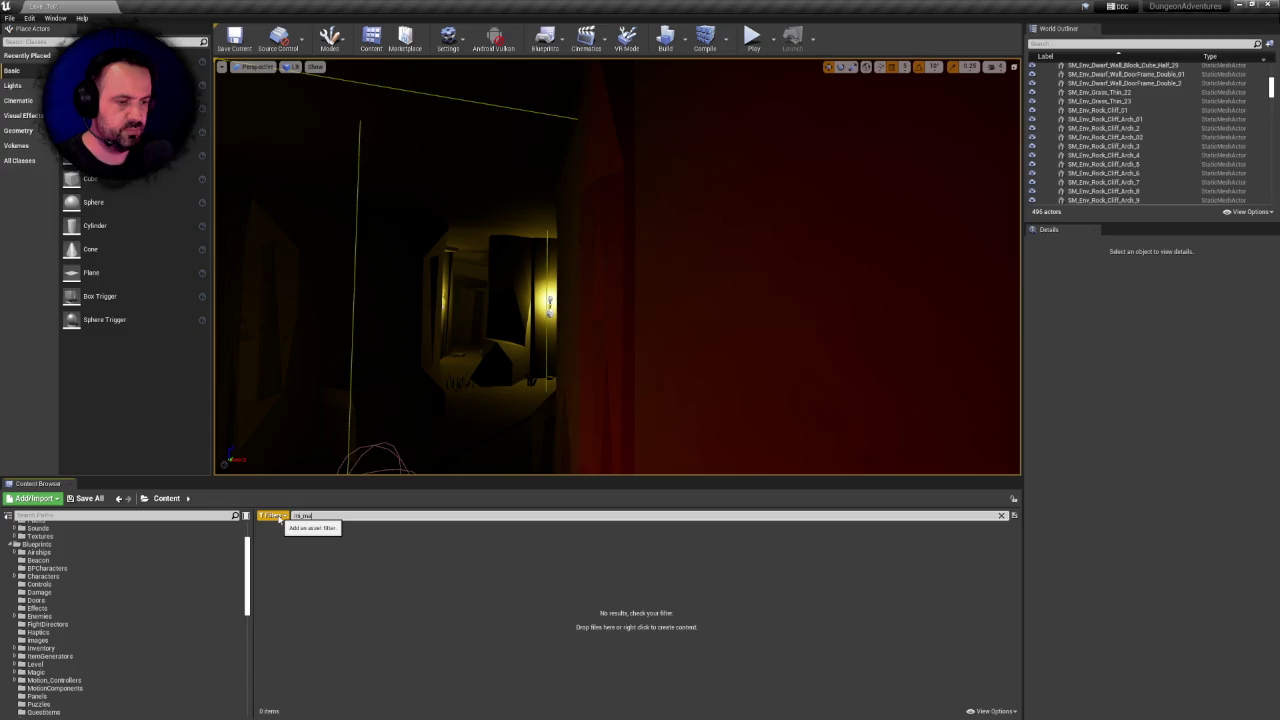
scroll(180, 543, "up", 3)
left_click(196, 529)
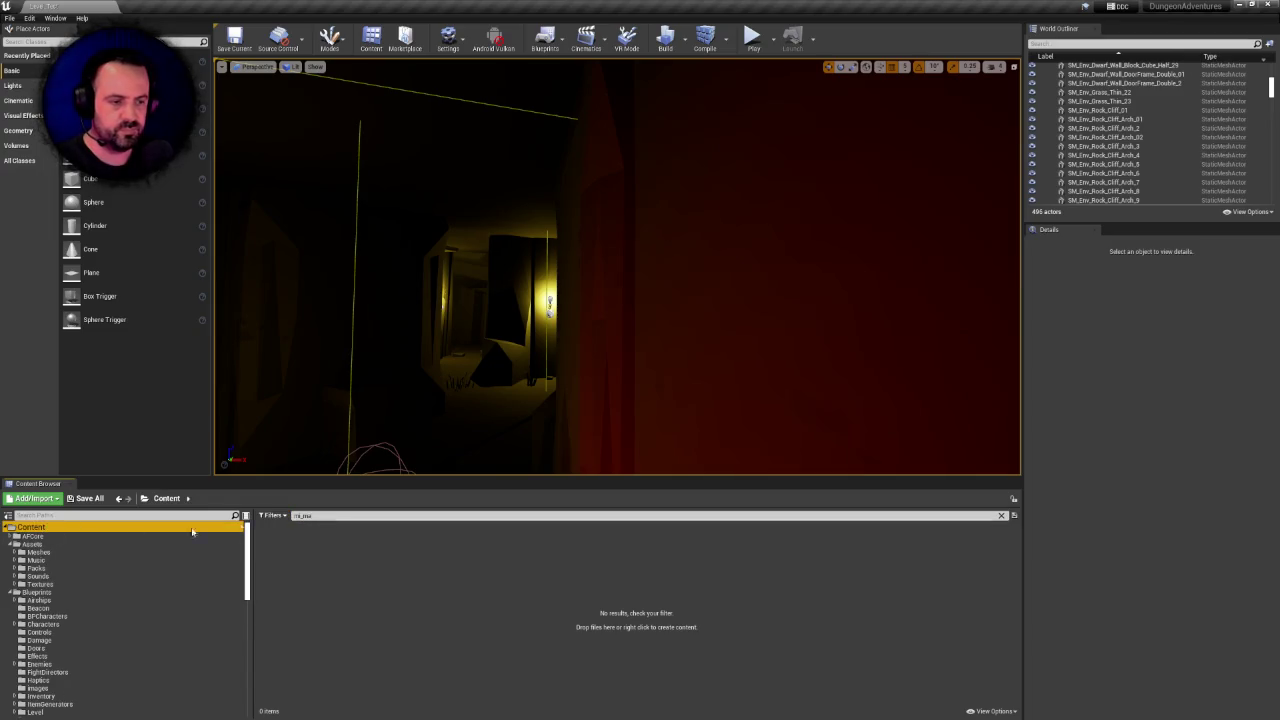
left_click(320, 515)
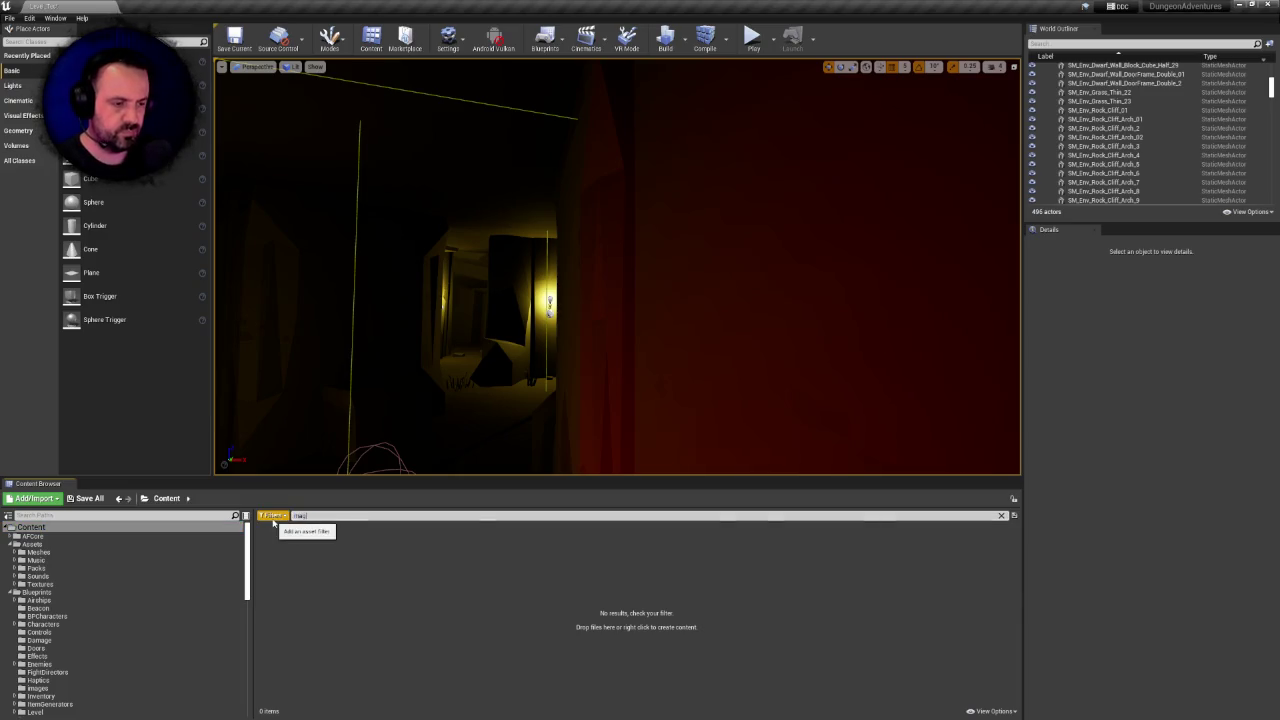
type("gic")
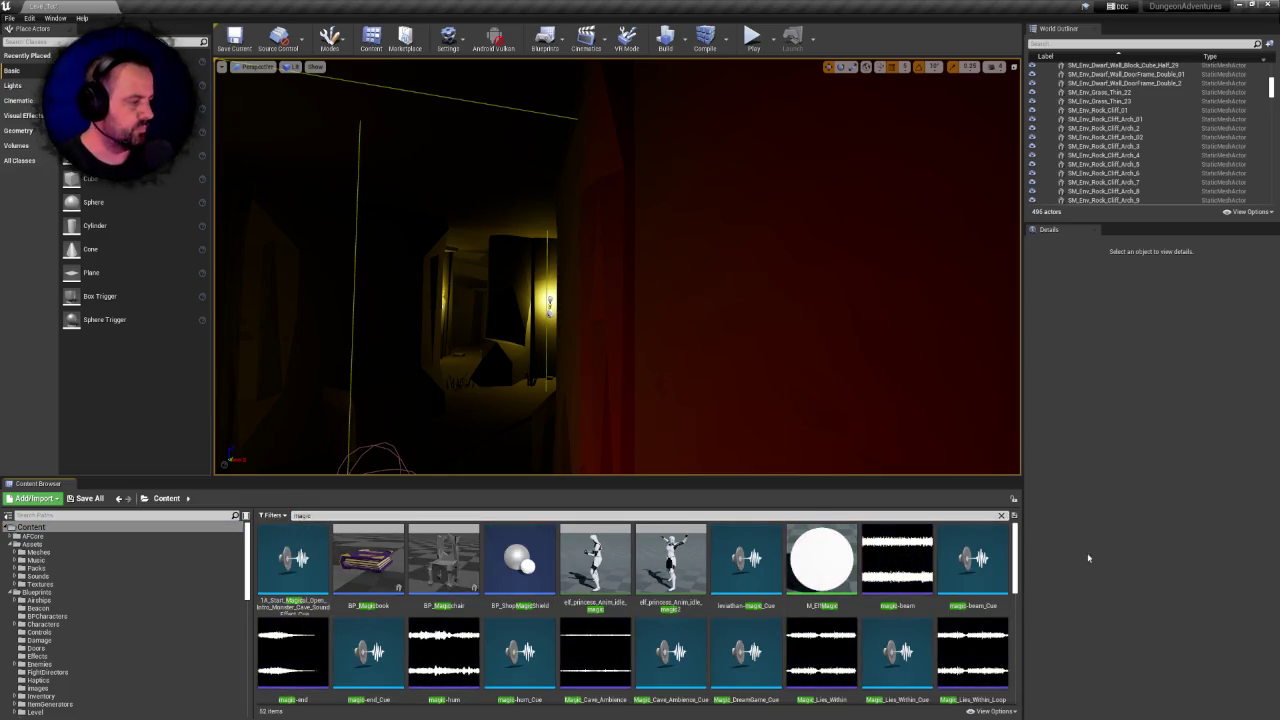
mouse_move(1017, 563)
left_mouse_down()
mouse_move(1008, 670)
mouse_move(1018, 630)
left_mouse_up()
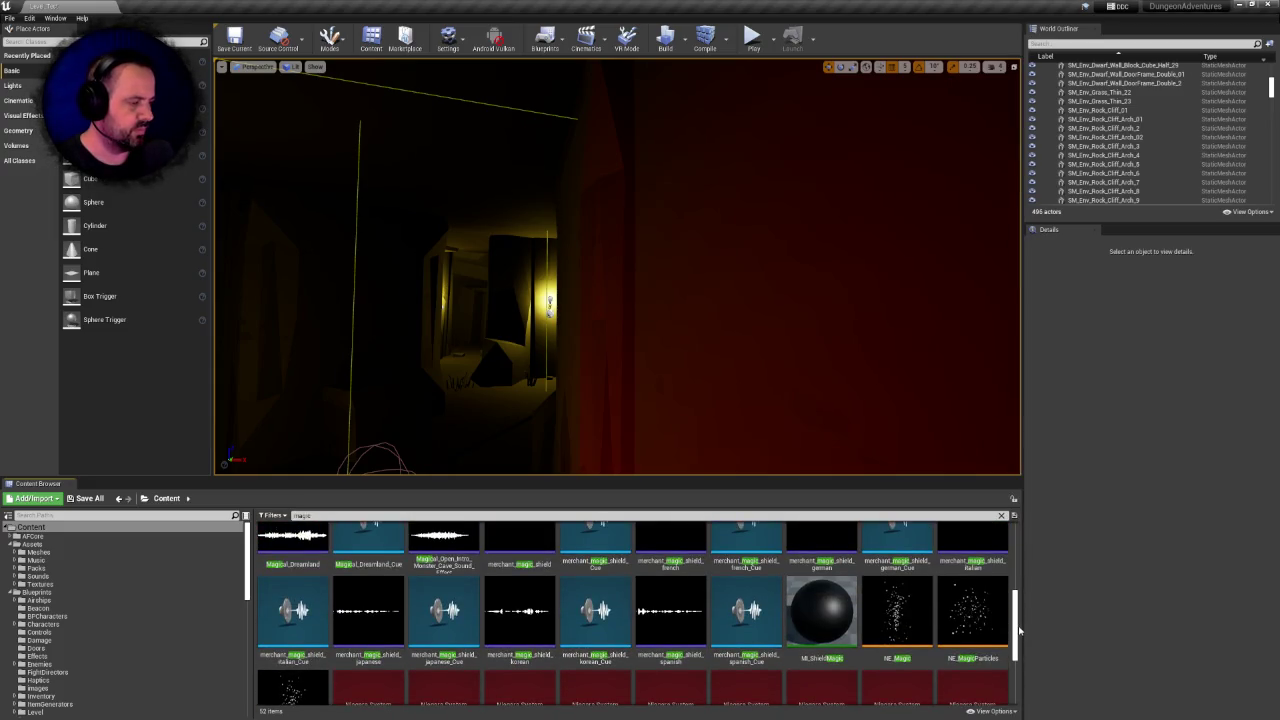
double_click(848, 630)
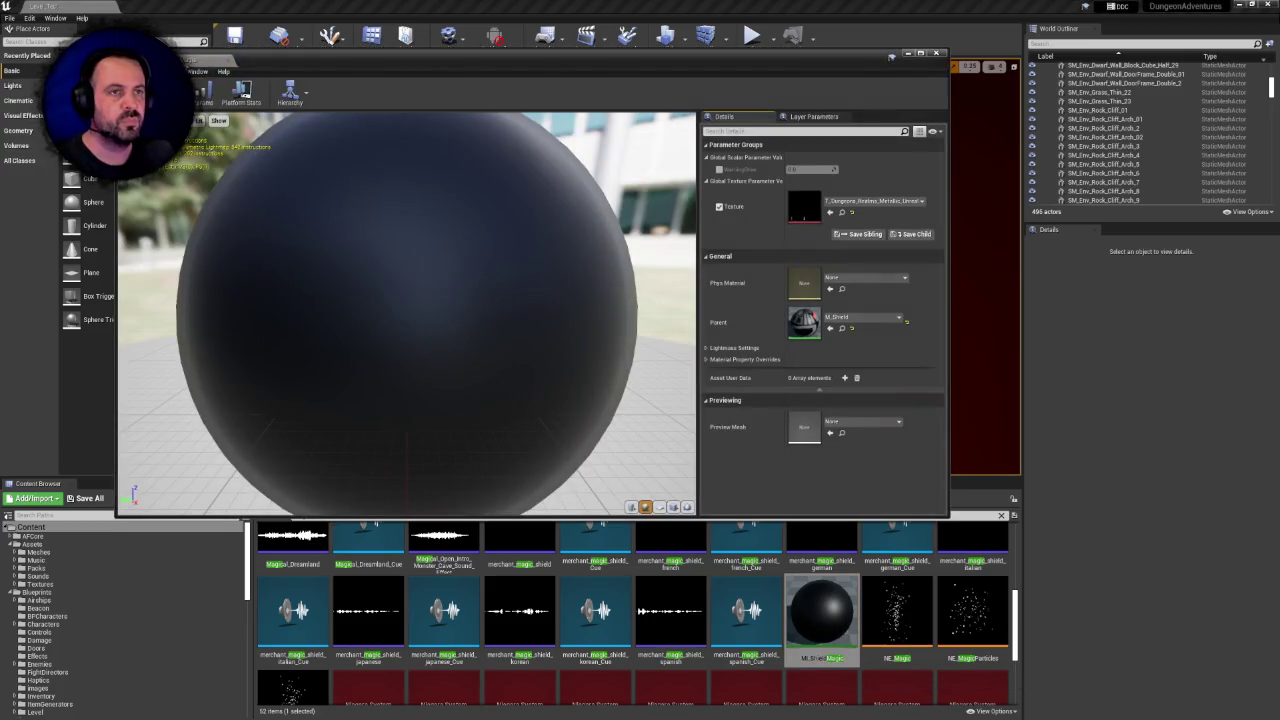
Point MI_ShieldMagic's Texture parameter to the Assets/Packs T_Dungeons_Realms_Metallic_Unreal, then return to Level_Tst
double_click(235, 60)
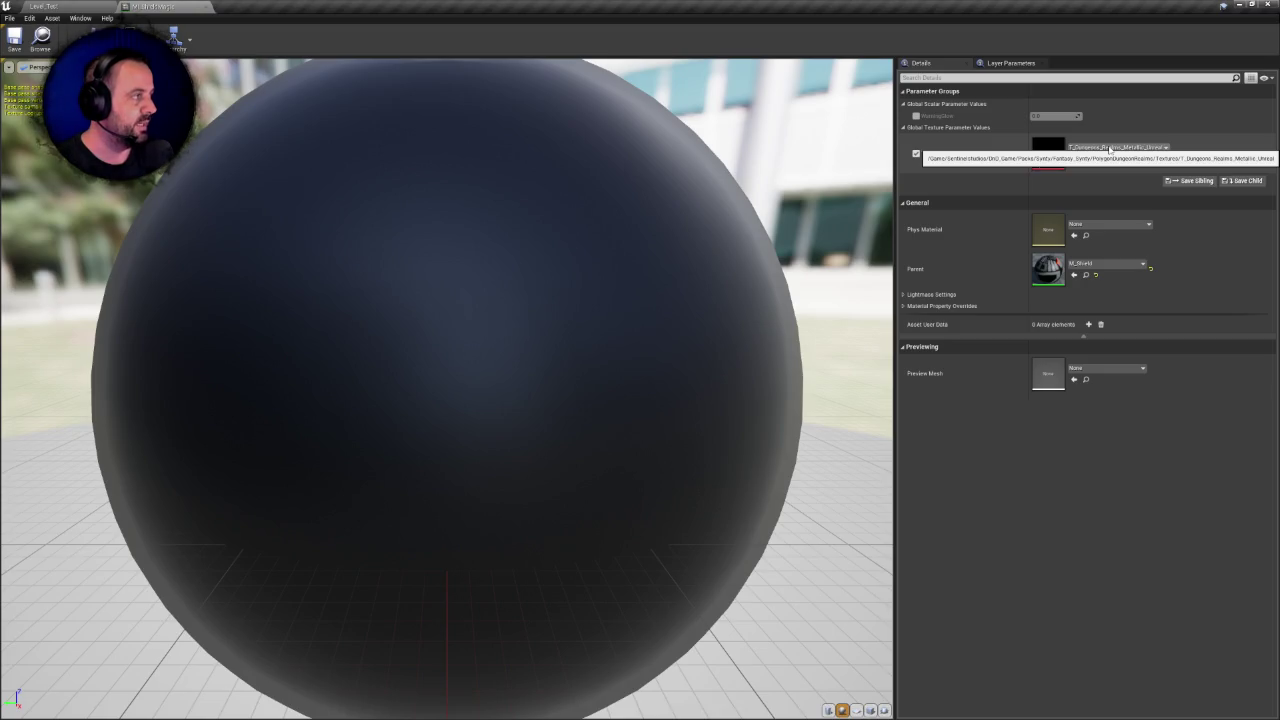
left_click(1109, 149)
type("metall")
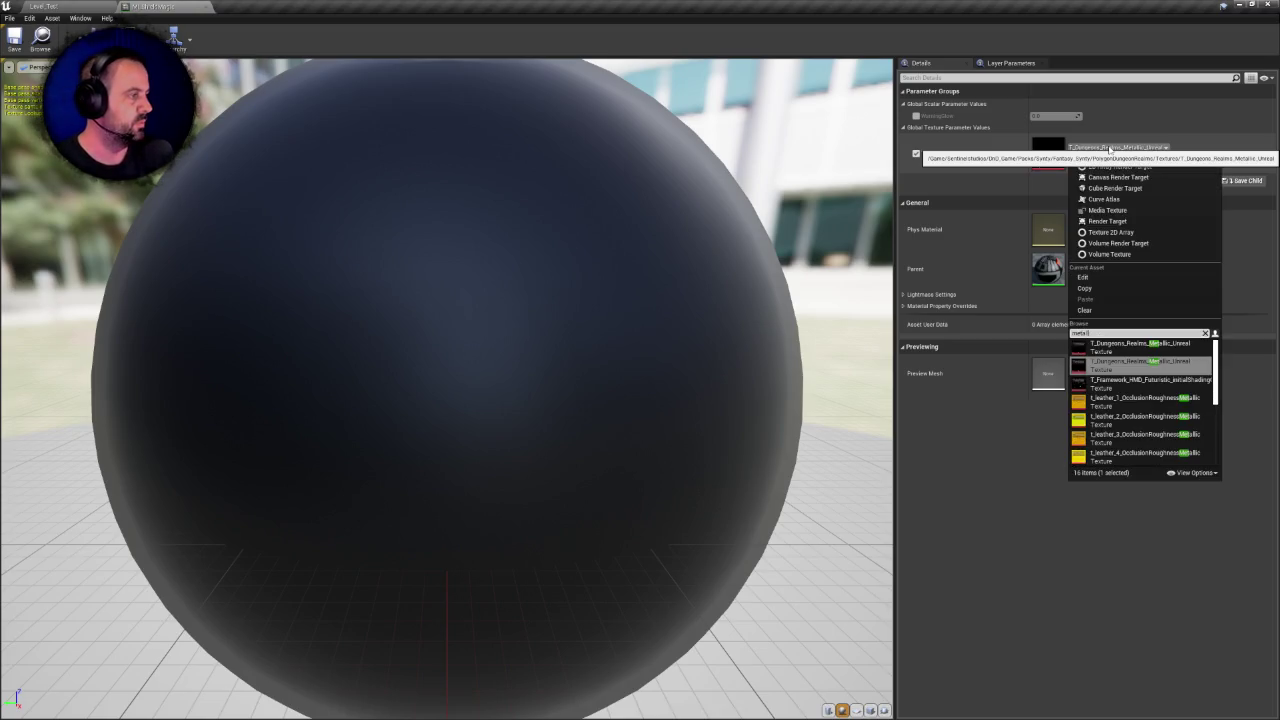
type("ic")
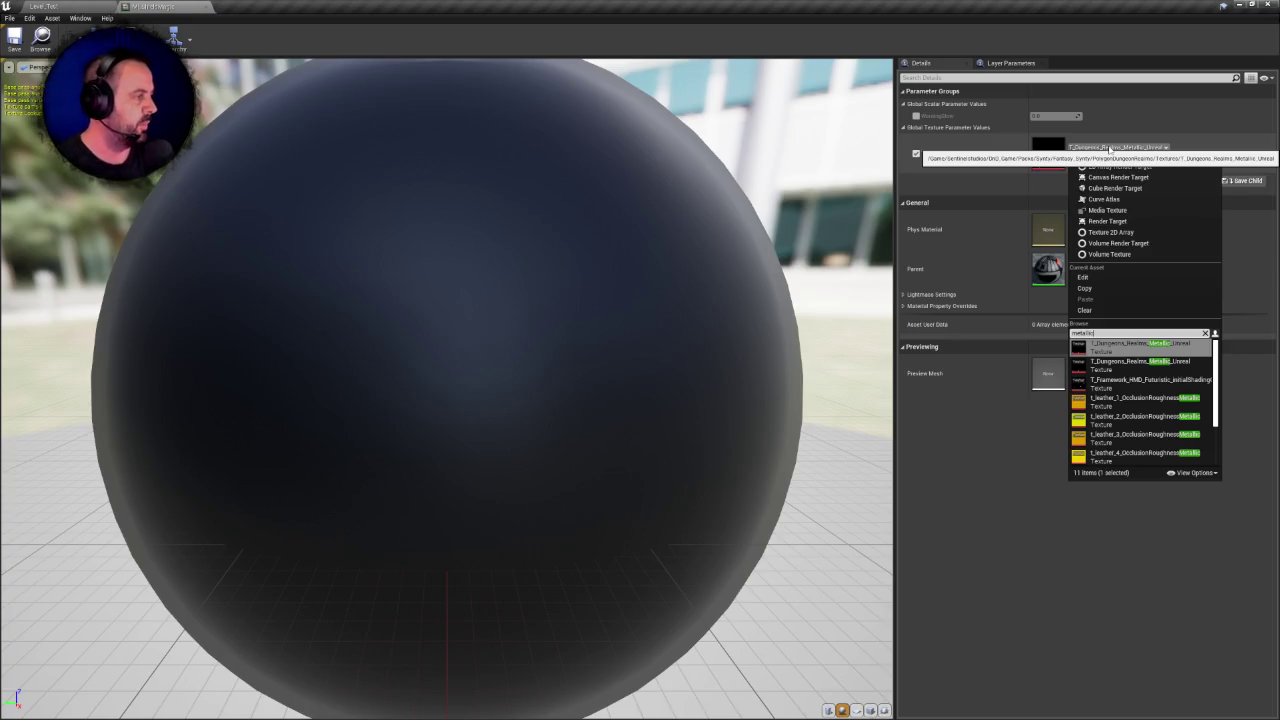
left_click(1125, 364)
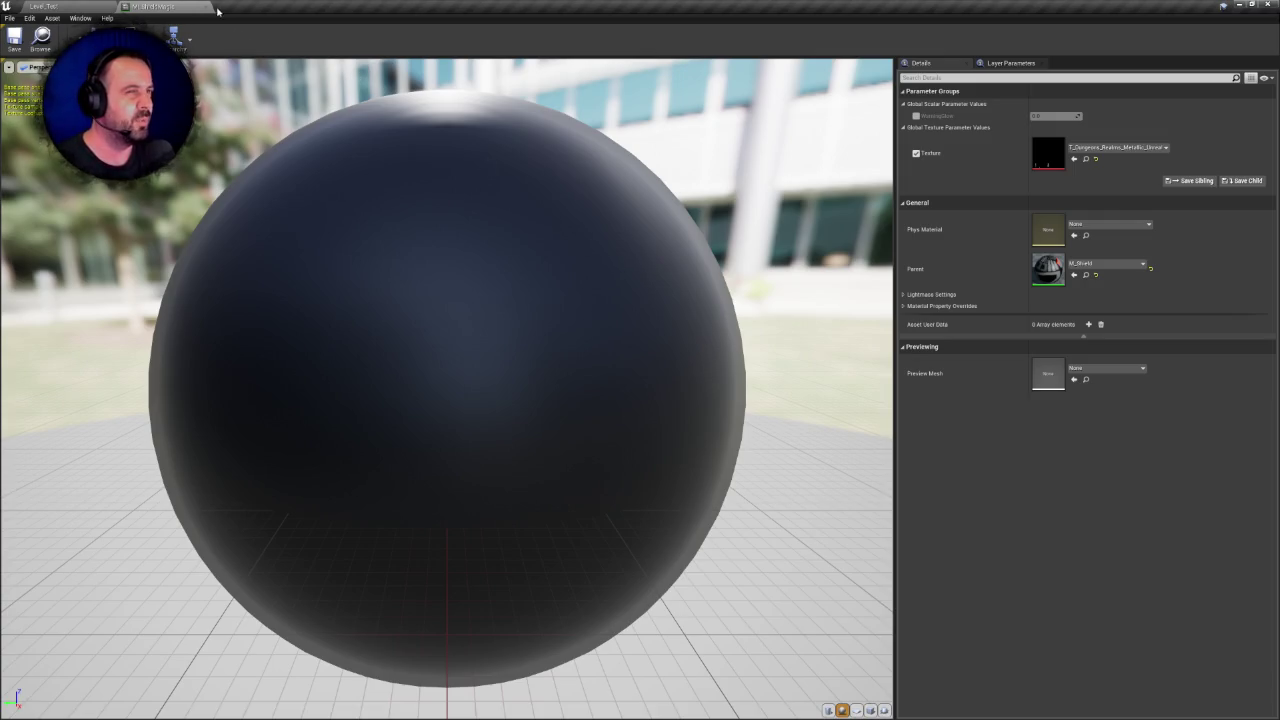
left_click(86, 8)
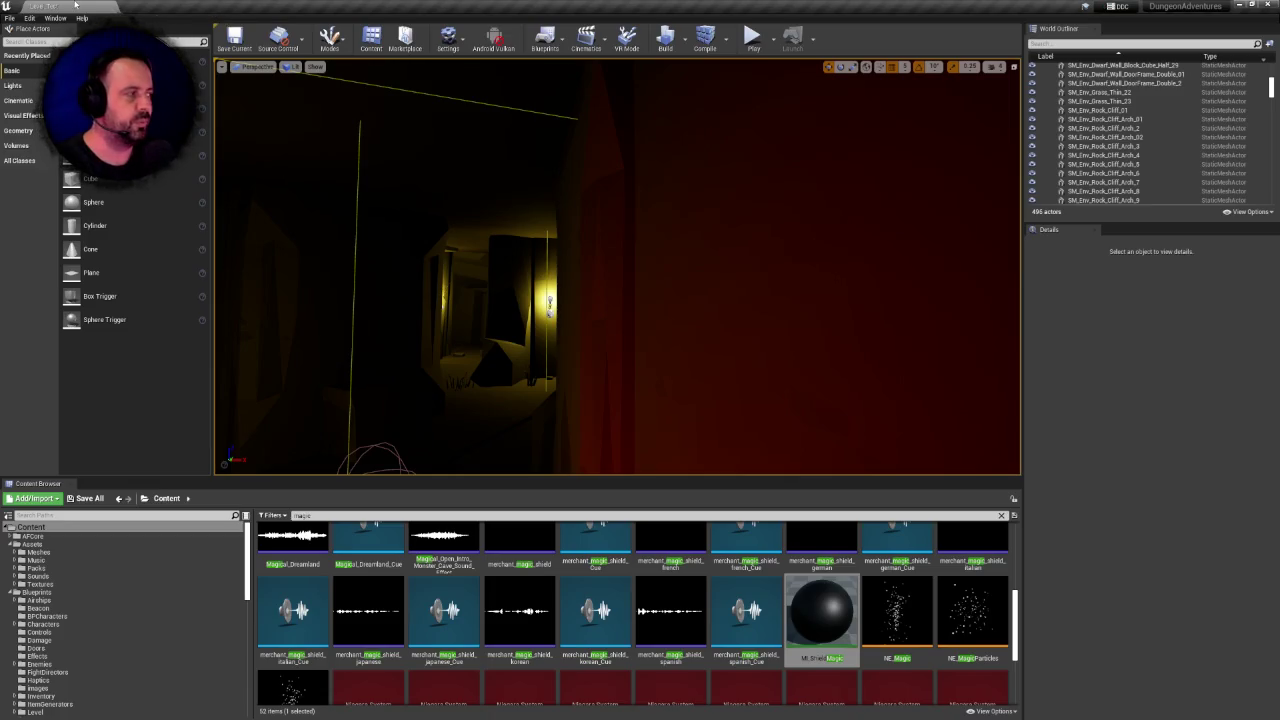
Clear the 'magic' search and select the root Content folder
right_click(75, 5)
scroll(679, 602, "up", 3)
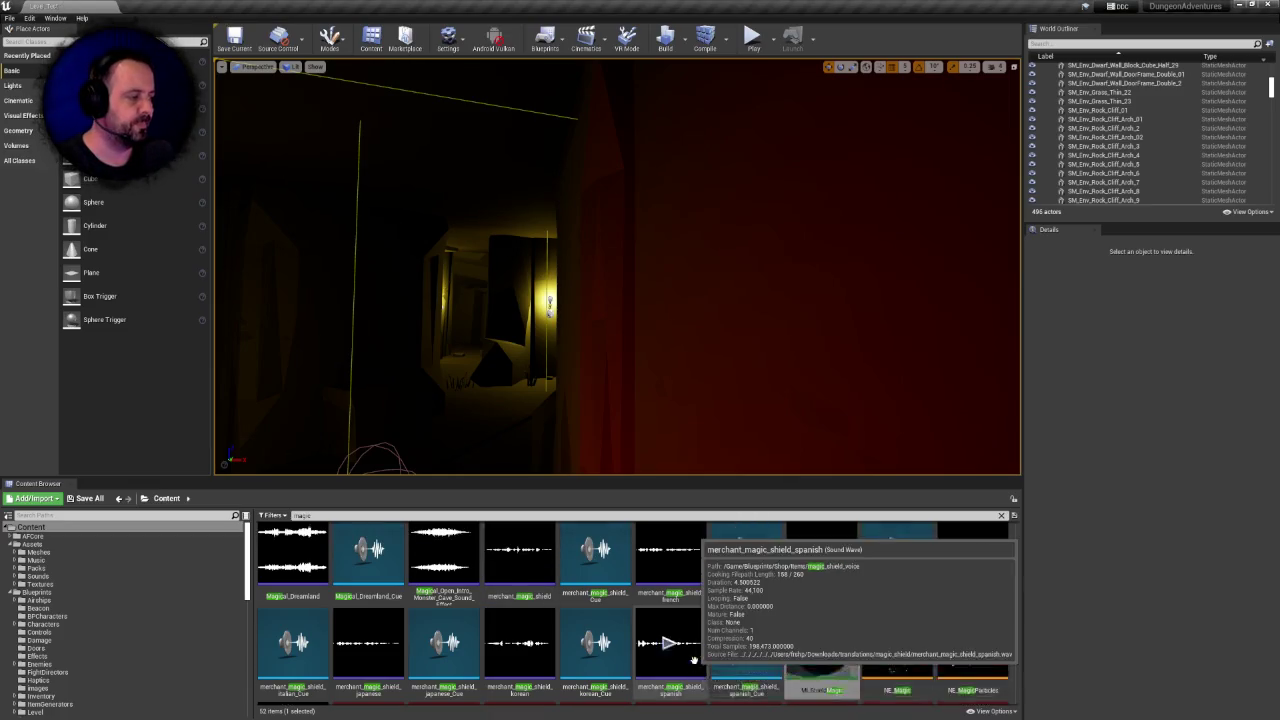
scroll(679, 602, "up", 2)
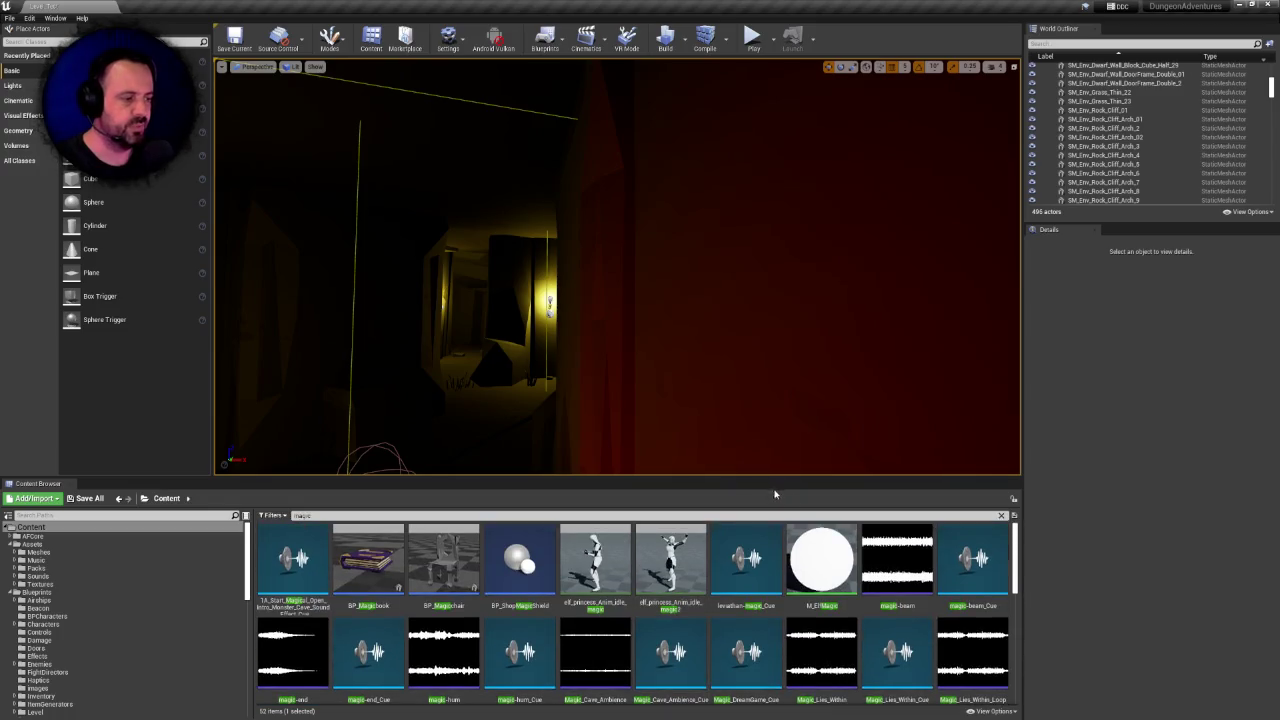
mouse_move(744, 543)
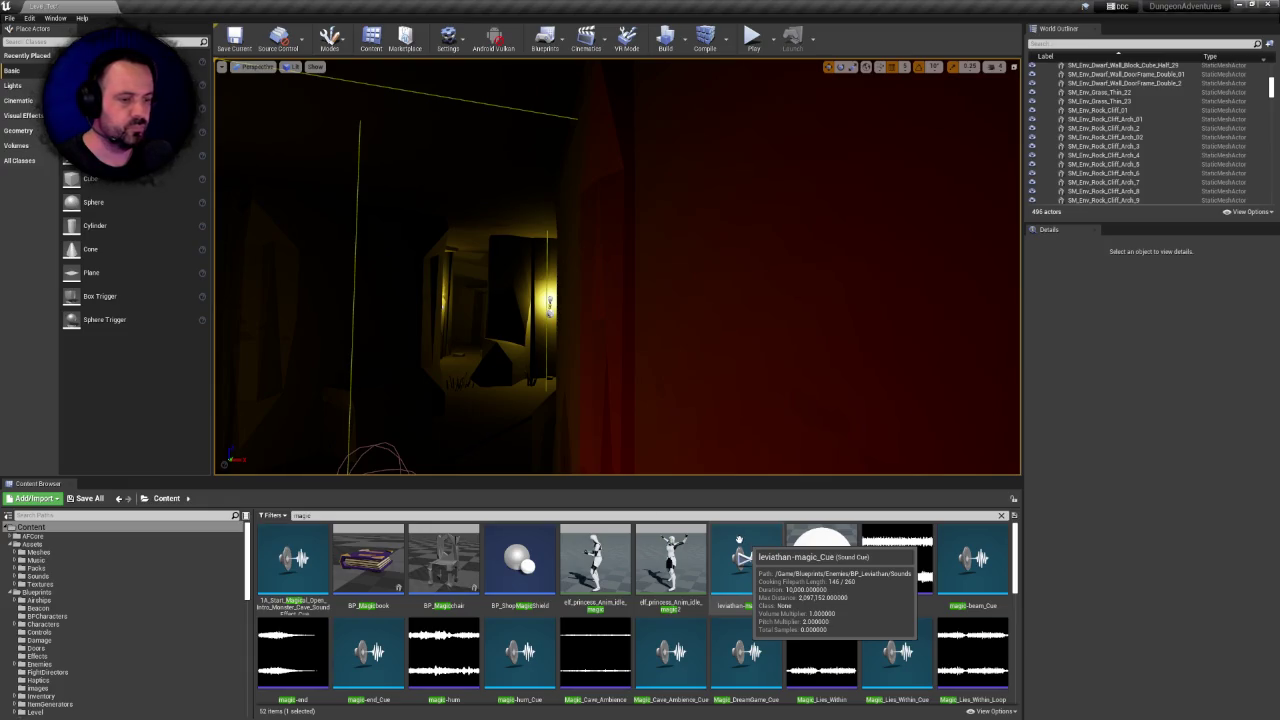
left_click(1001, 516)
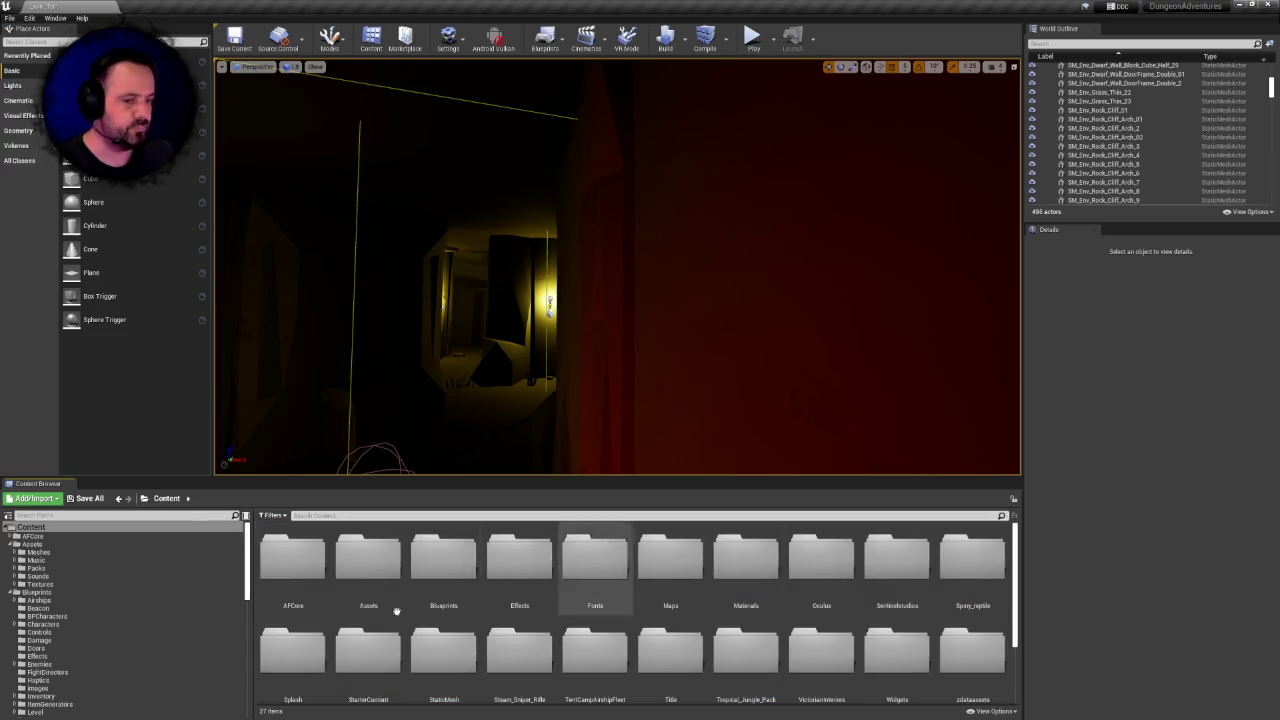
left_click(36, 527)
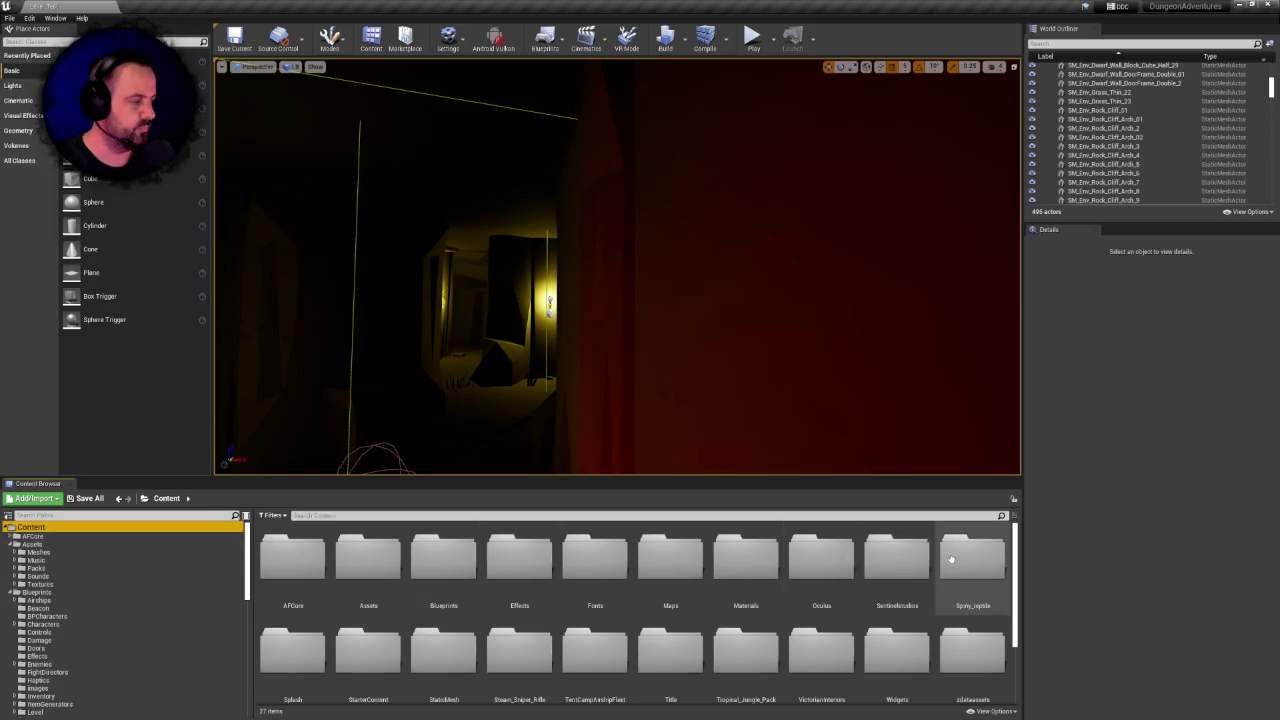
Navigate to Sentinelstudios/DnD_Game/Packs/Synty/Fantasy_Synty/PolygonDungeonRealms
scroll(970, 565, "down", 2)
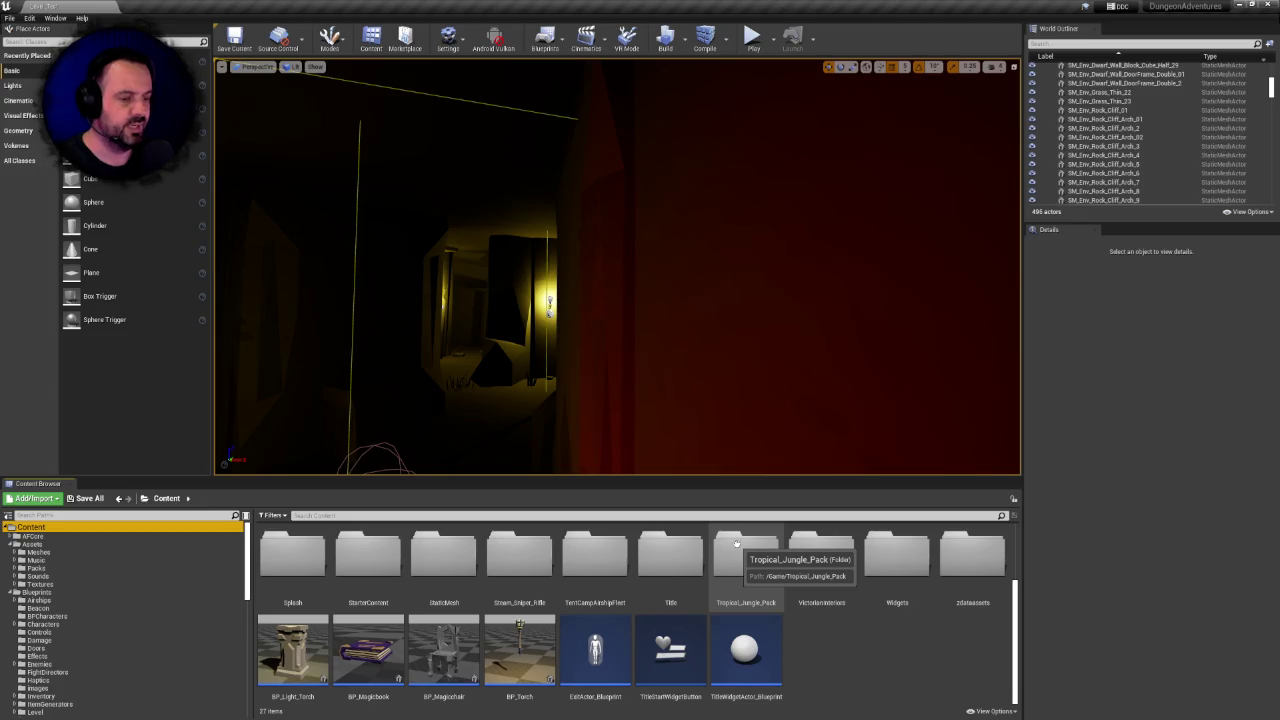
scroll(890, 600, "up", 1)
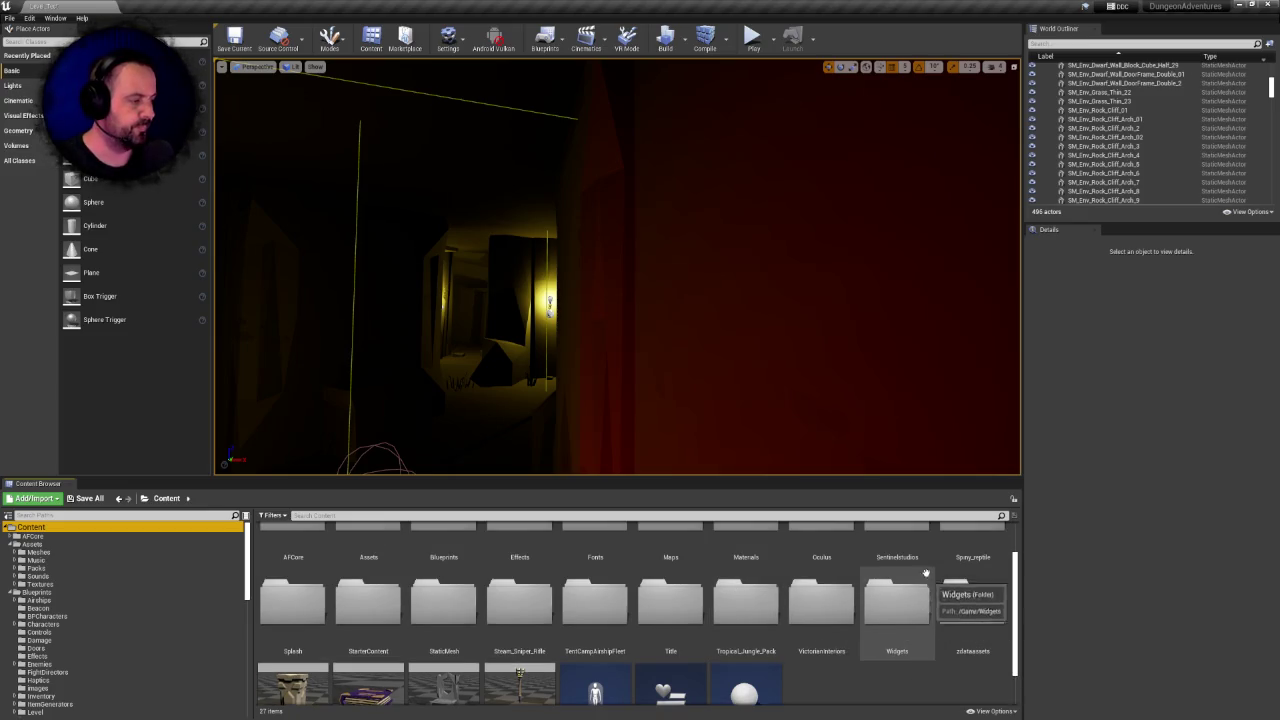
double_click(910, 580)
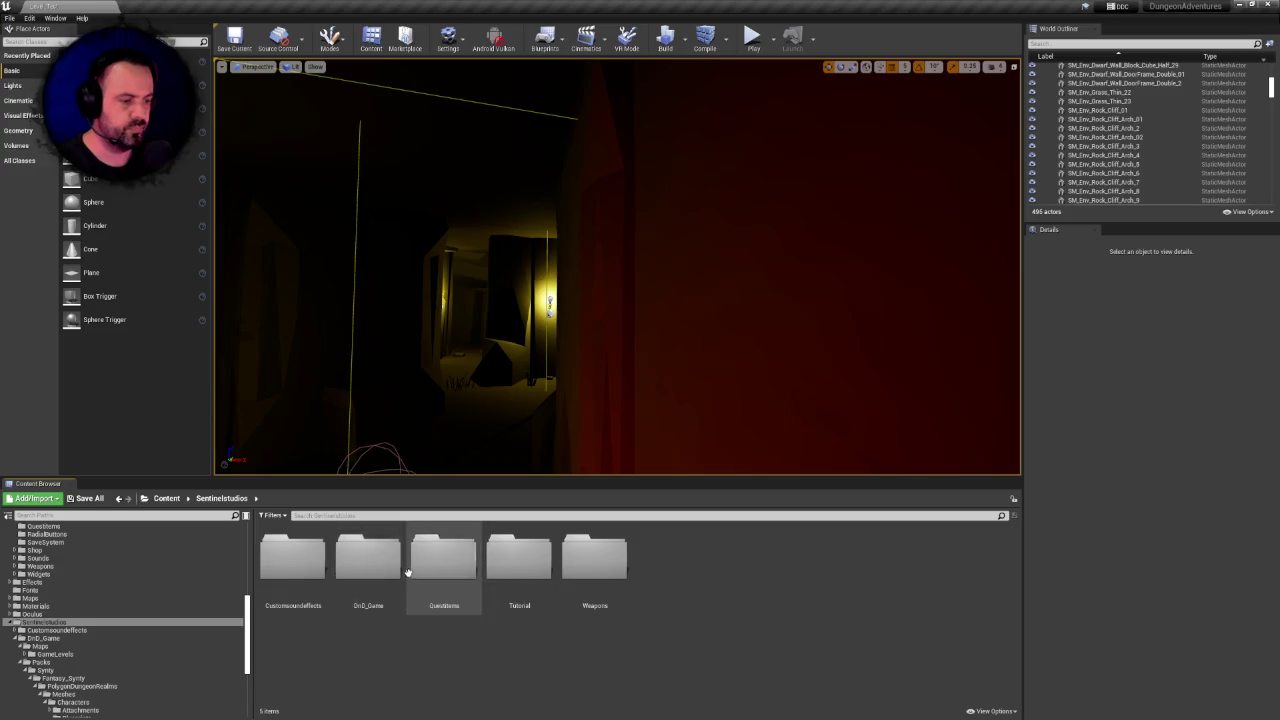
double_click(365, 575)
double_click(358, 570)
double_click(295, 562)
double_click(300, 565)
left_click(318, 568)
double_click(318, 568)
Delete the Textures folder and confirm deleting all its listed textures
left_click(350, 566)
key("Delete")
left_click(383, 586)
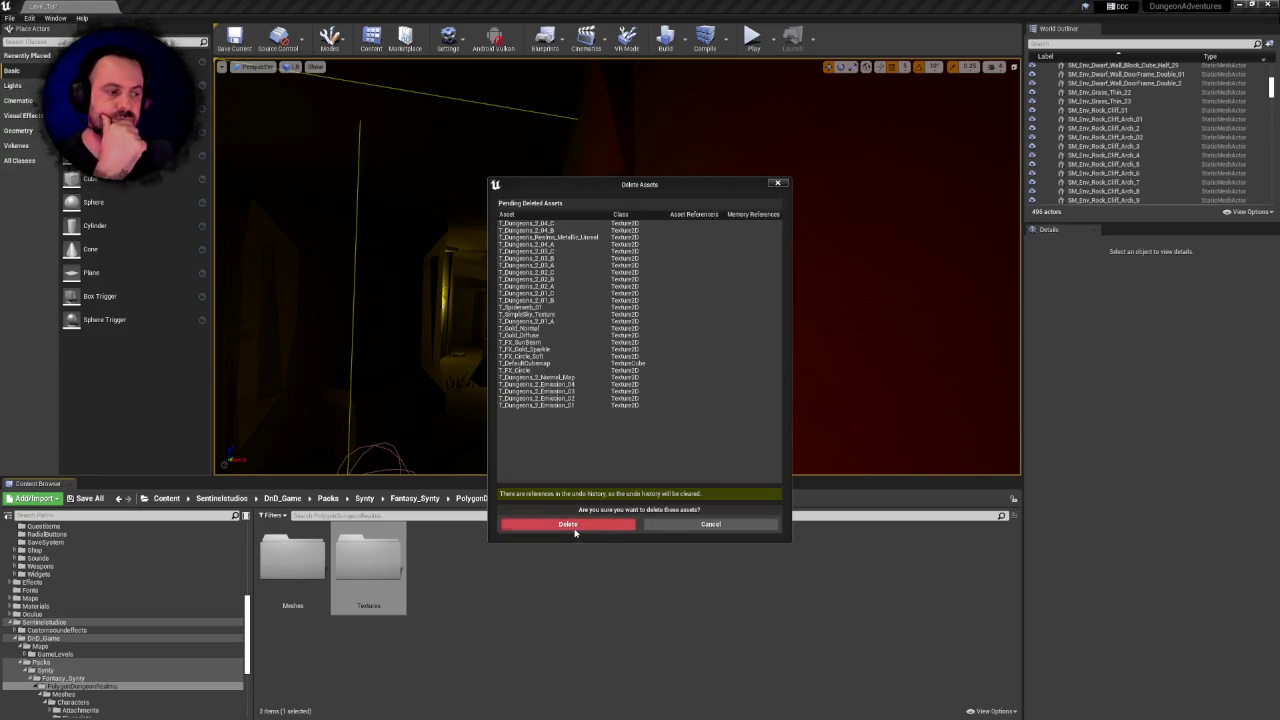
left_click(582, 527)
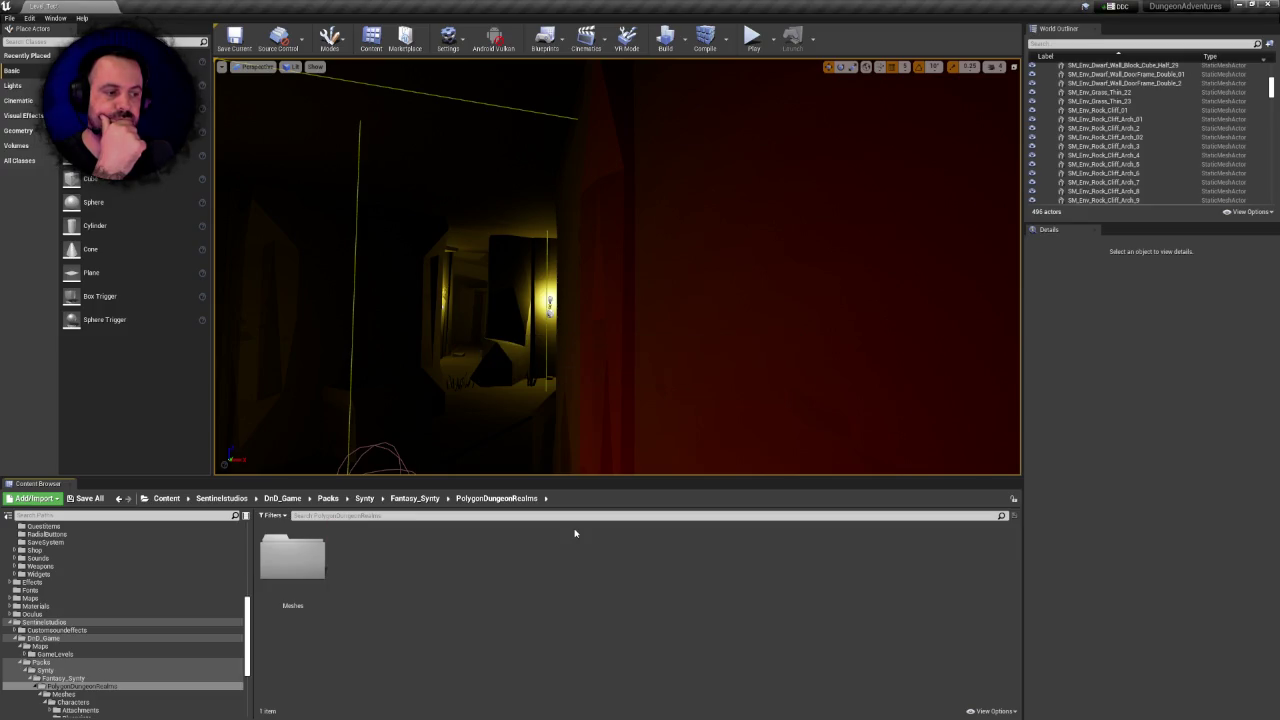
Go up to Synty and delete the Fantasy_Synty folder
left_click(415, 498)
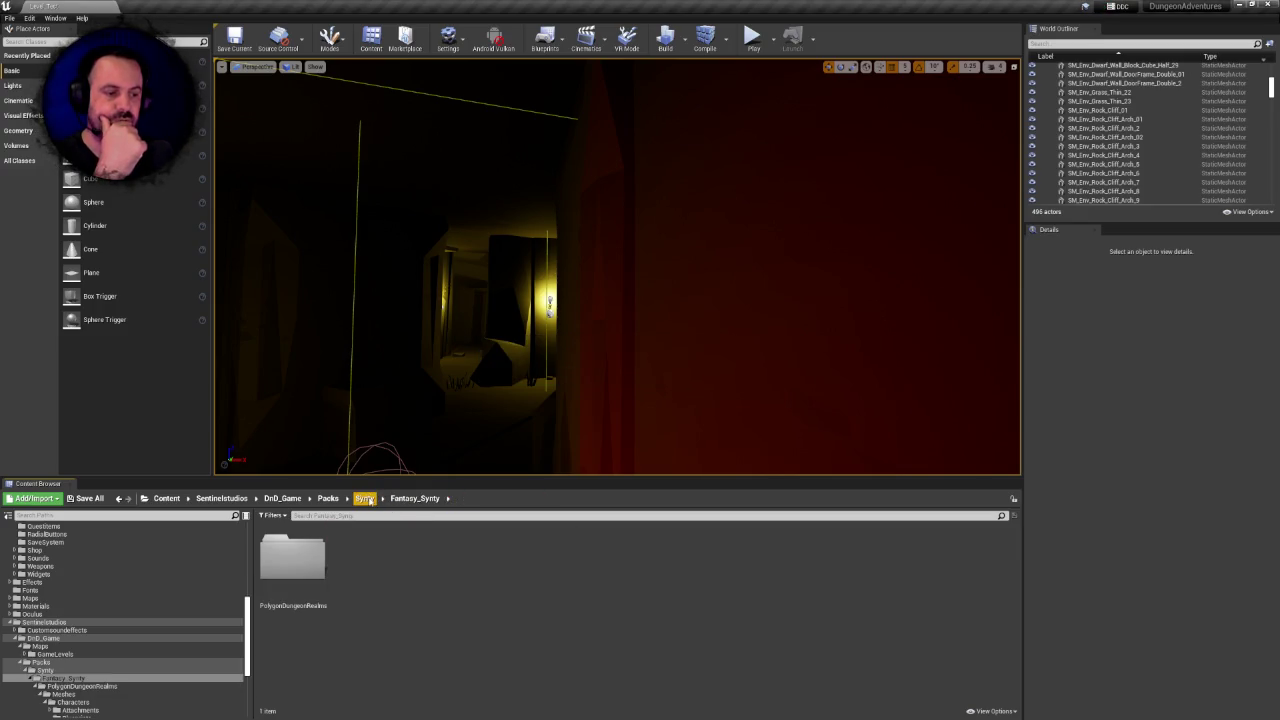
left_click(364, 498)
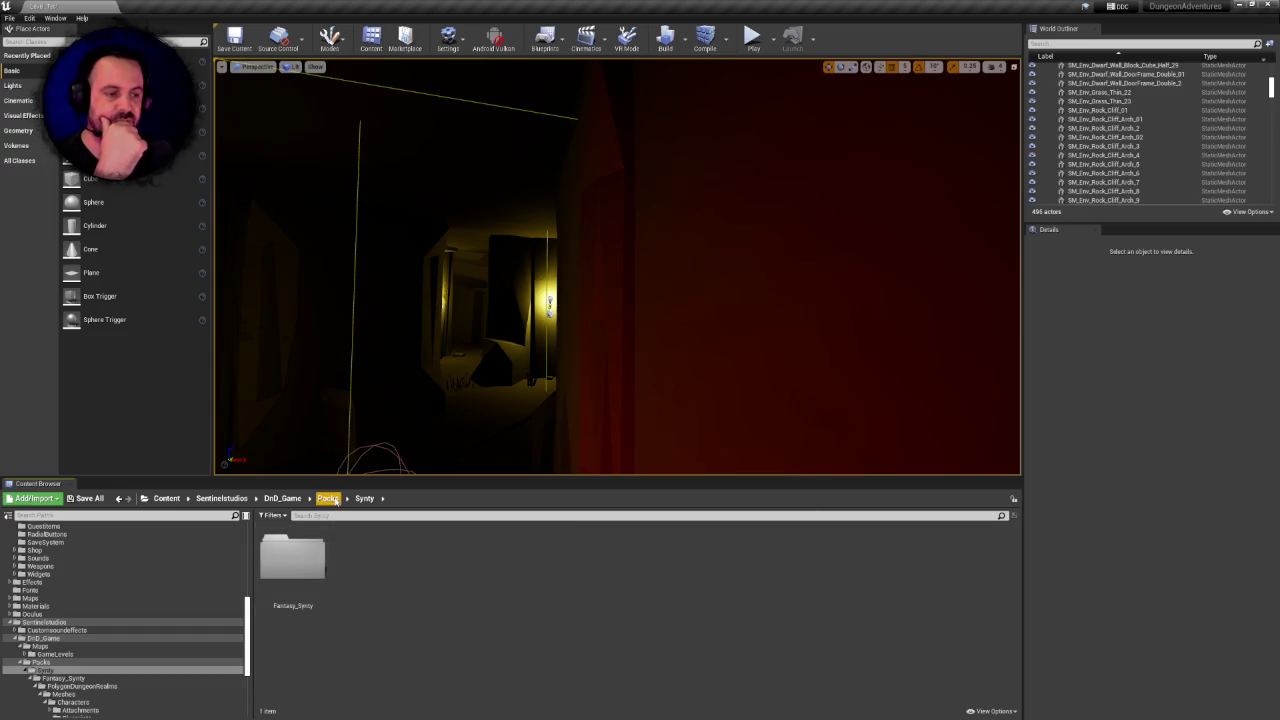
left_click(300, 572)
key("Delete")
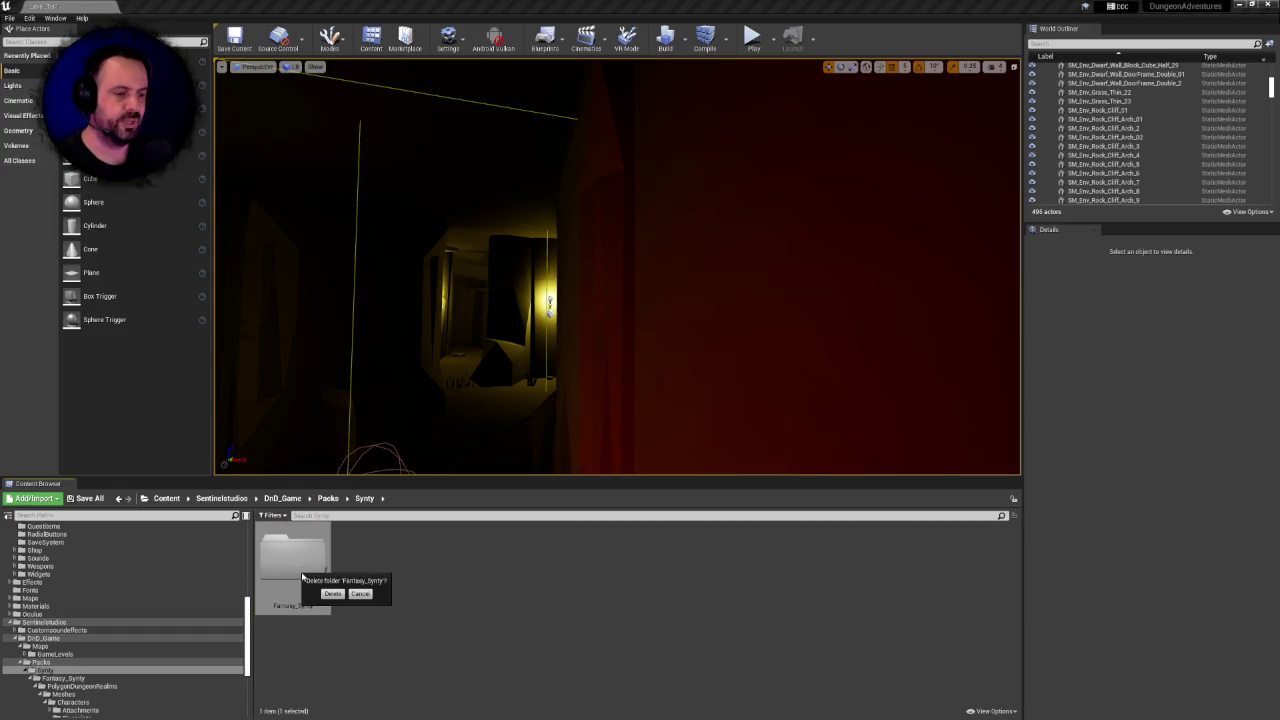
left_click(332, 594)
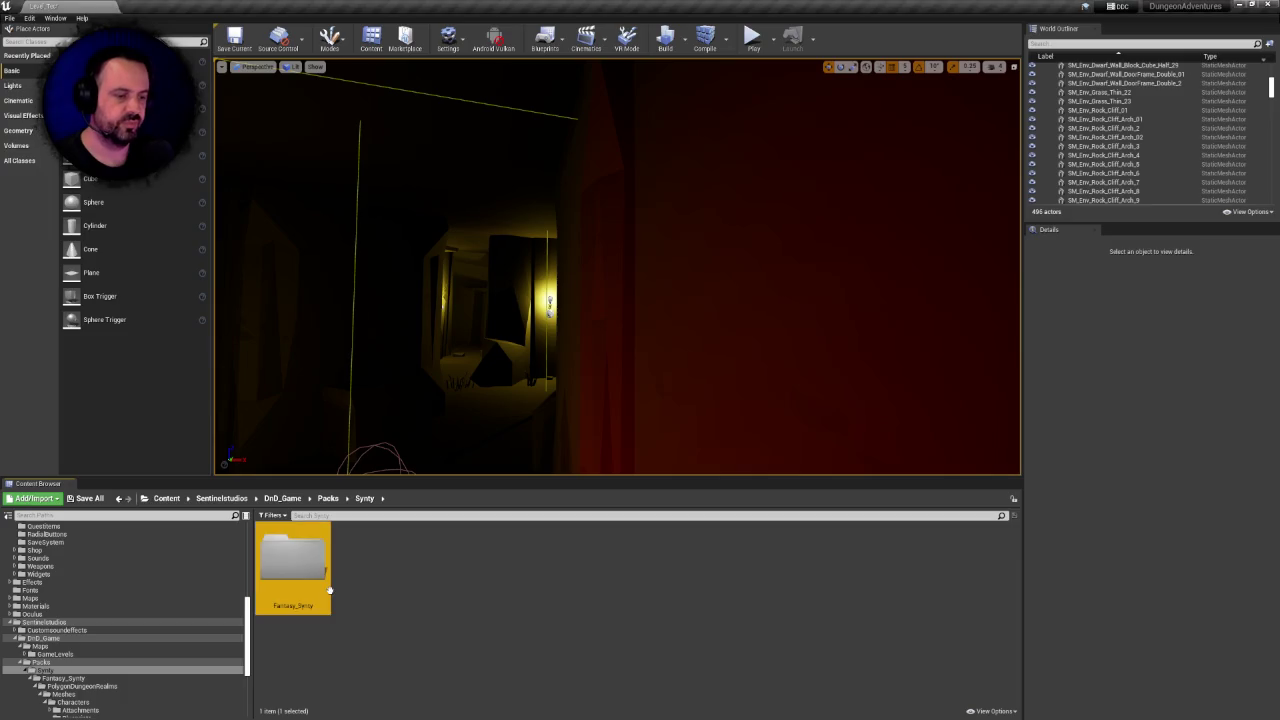
Delete the MI_Synty_Master and MI_Synty_Master_Child material instances from Packs
left_click(323, 501)
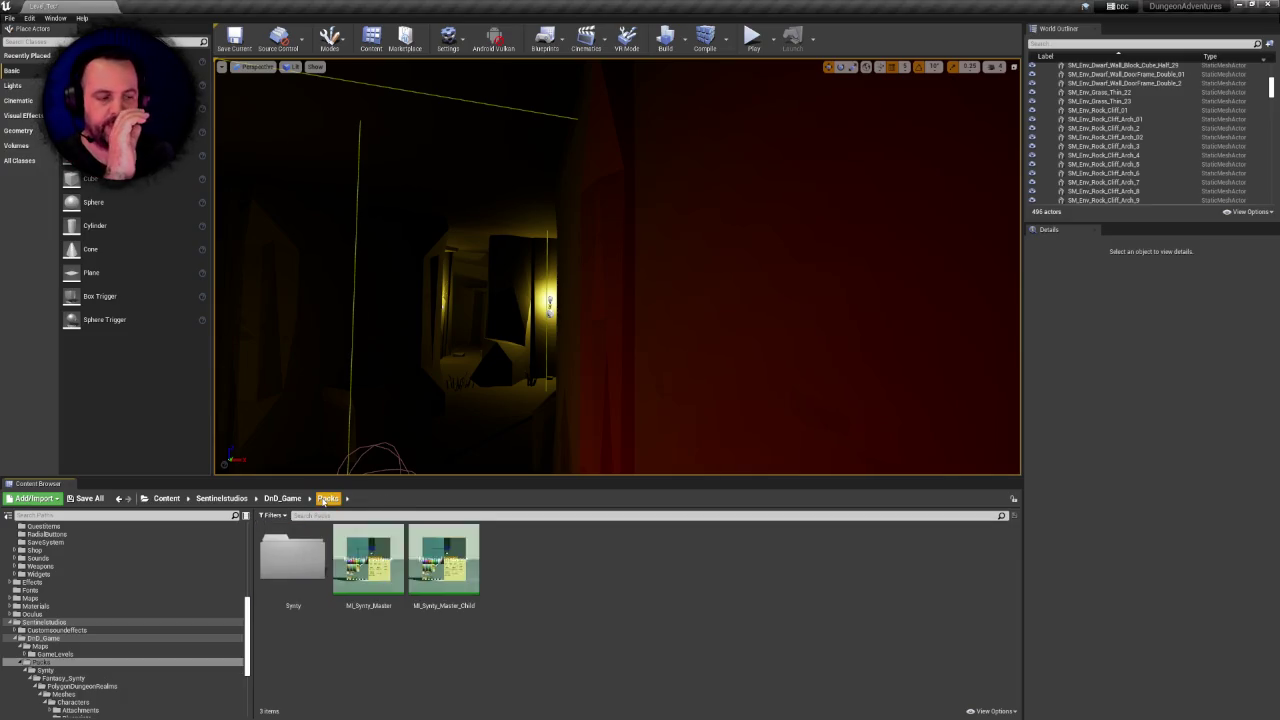
left_click(364, 562)
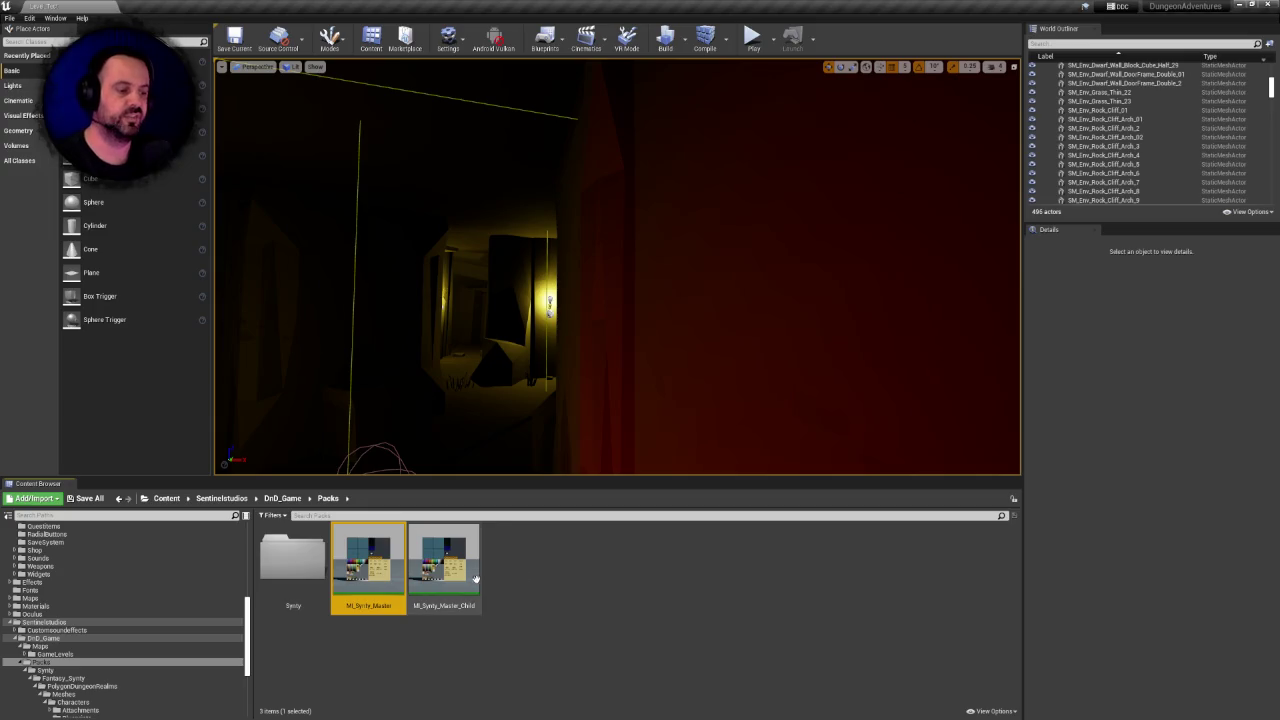
left_click(455, 555, "ctrl")
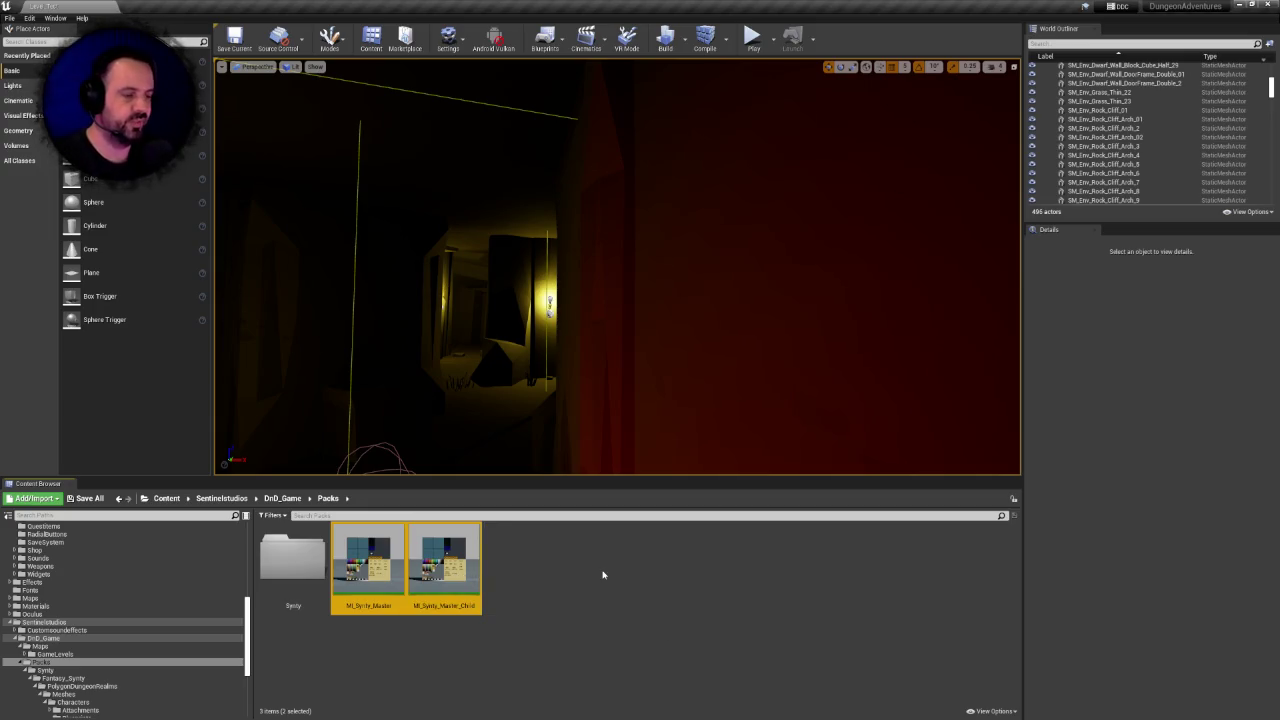
key("Delete")
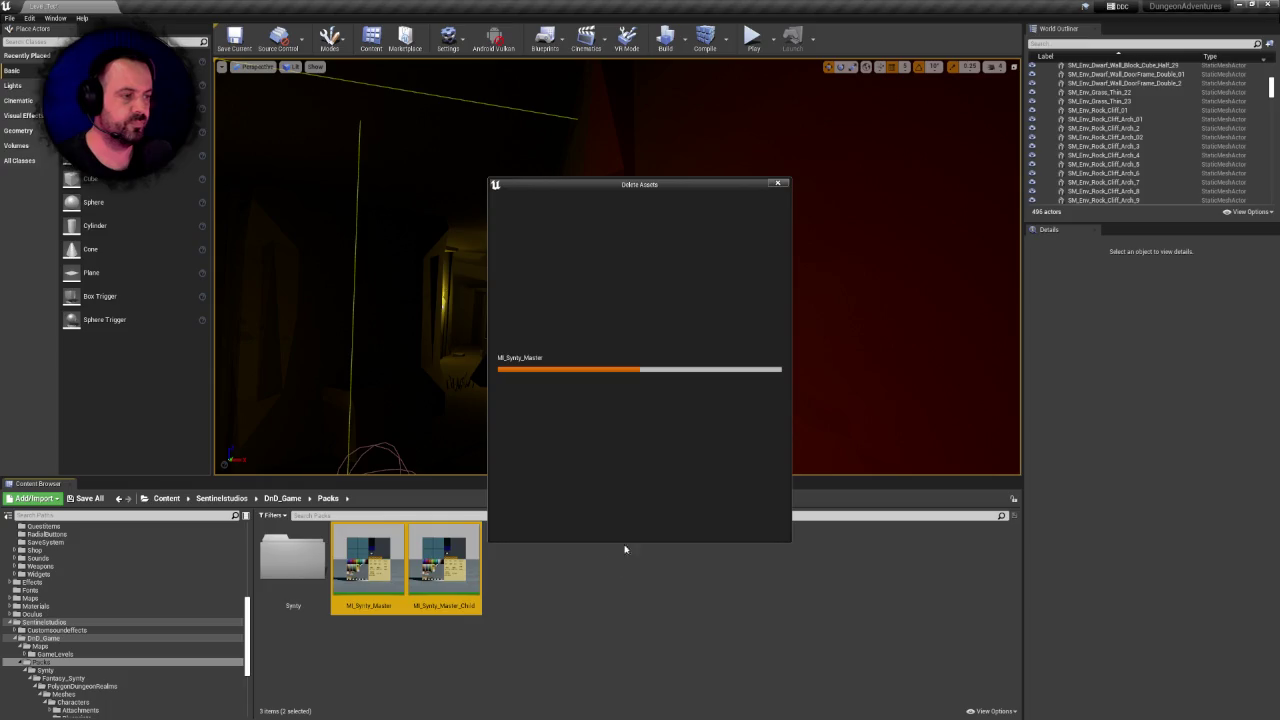
left_click(568, 524)
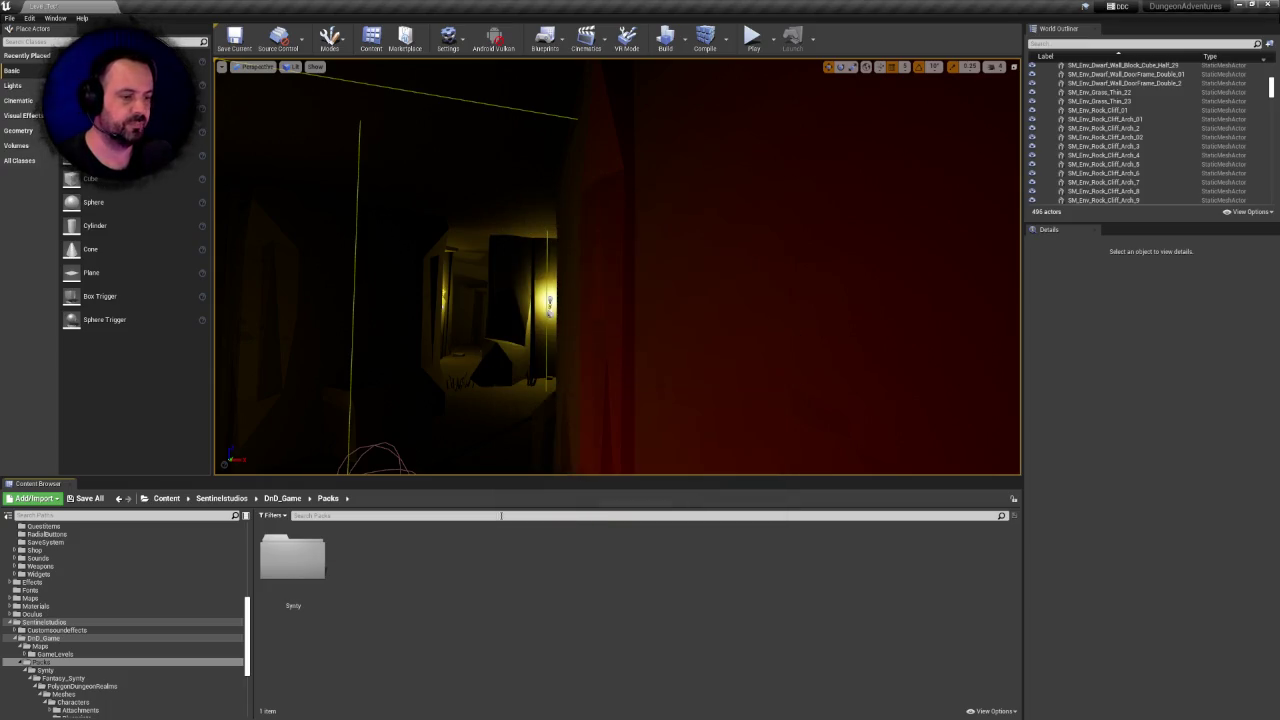
Check the DnD_Game Maps folder, then go up to Sentinelstudios
left_click(300, 499)
double_click(292, 558)
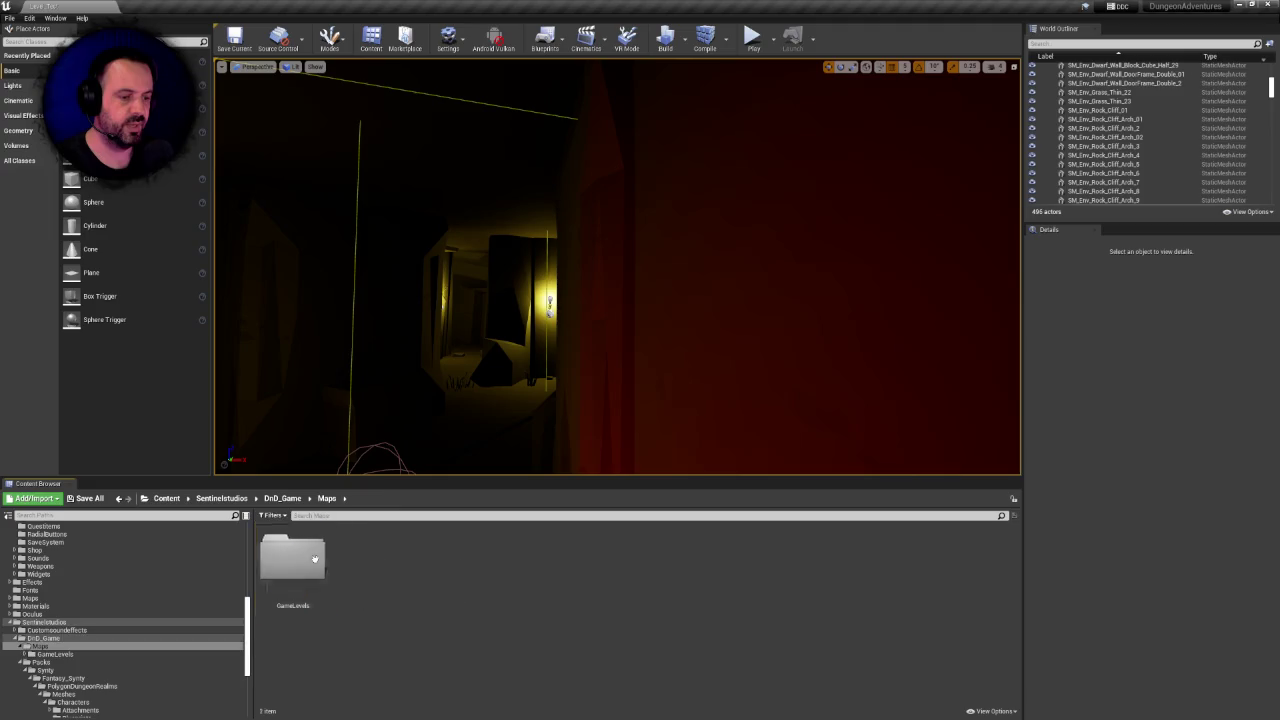
left_click(287, 499)
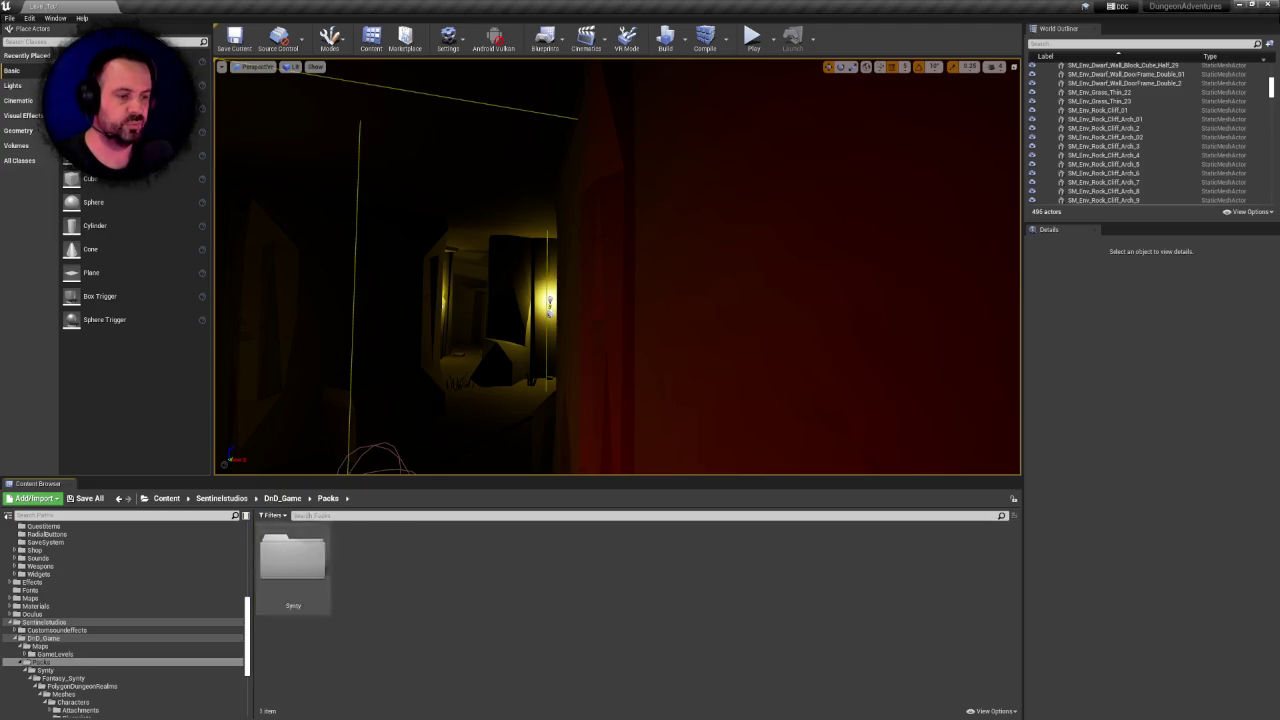
left_click(222, 498)
Fix up redirectors in the DnD_Game folder
left_click(380, 564)
right_click(384, 568)
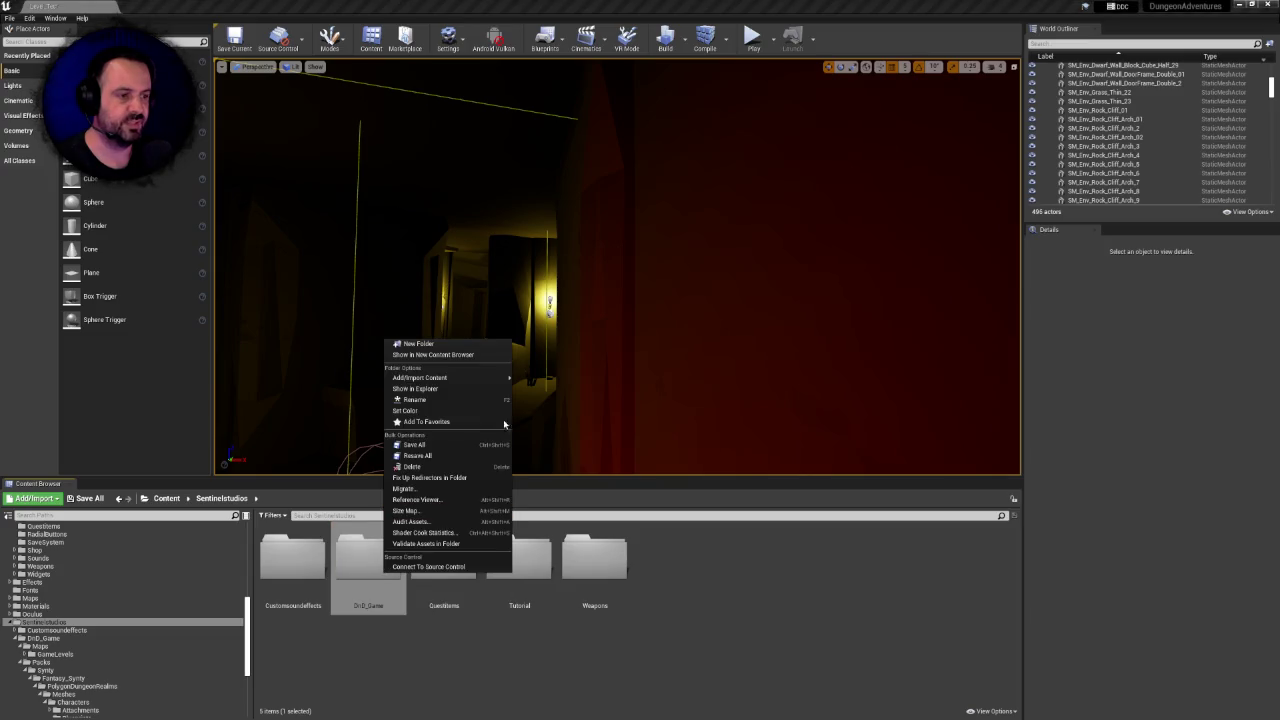
left_click(464, 479)
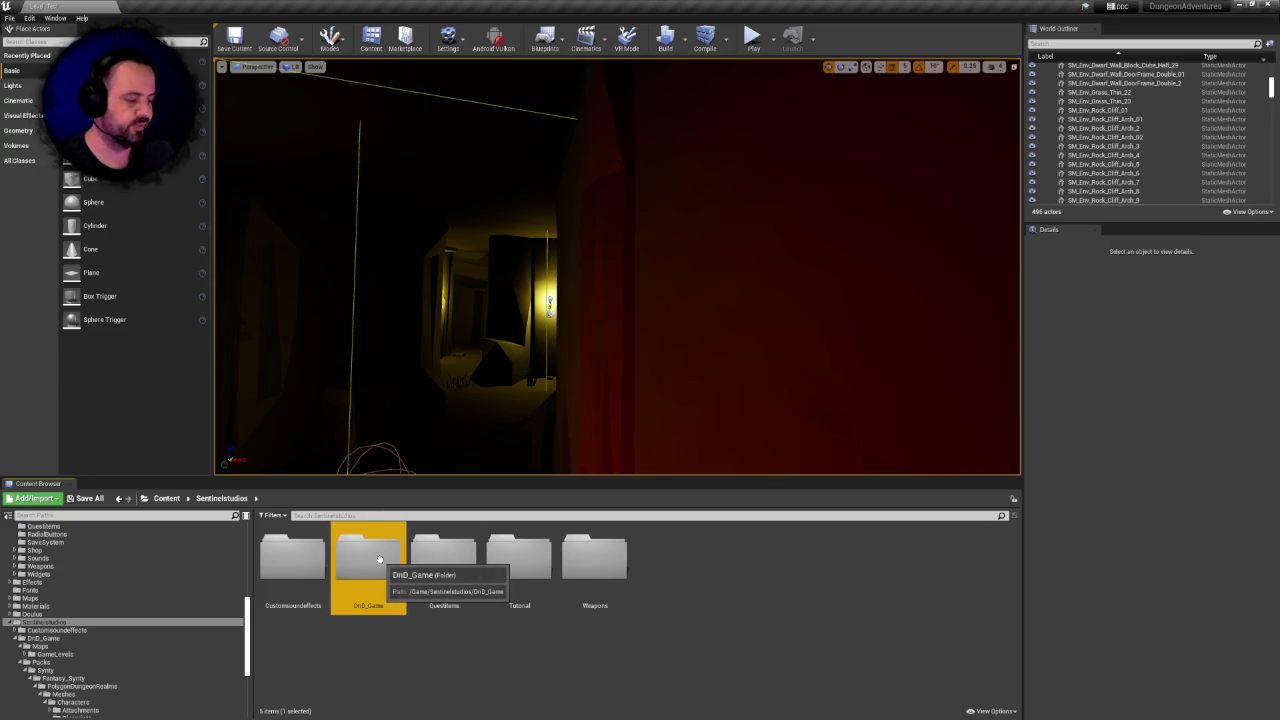
Delete the DnD_Game folder and switch to the version control client
key("Delete")
left_click(406, 580)
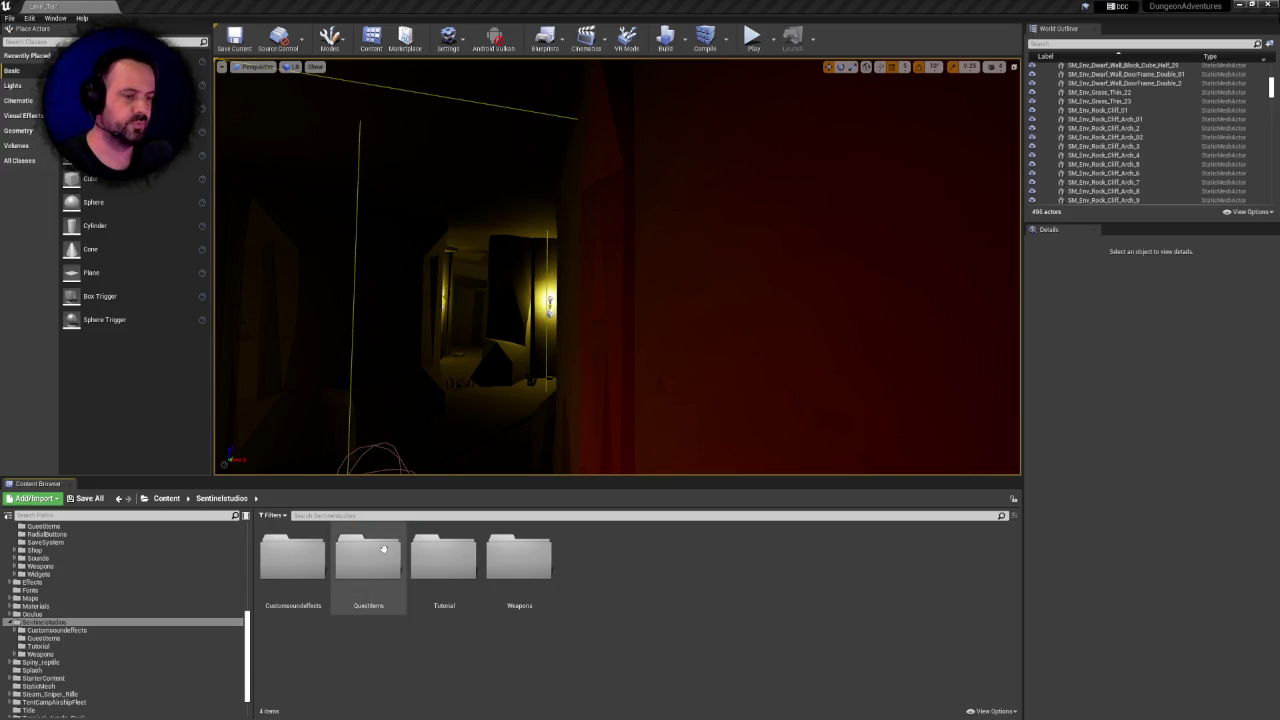
key("alt+Tab")
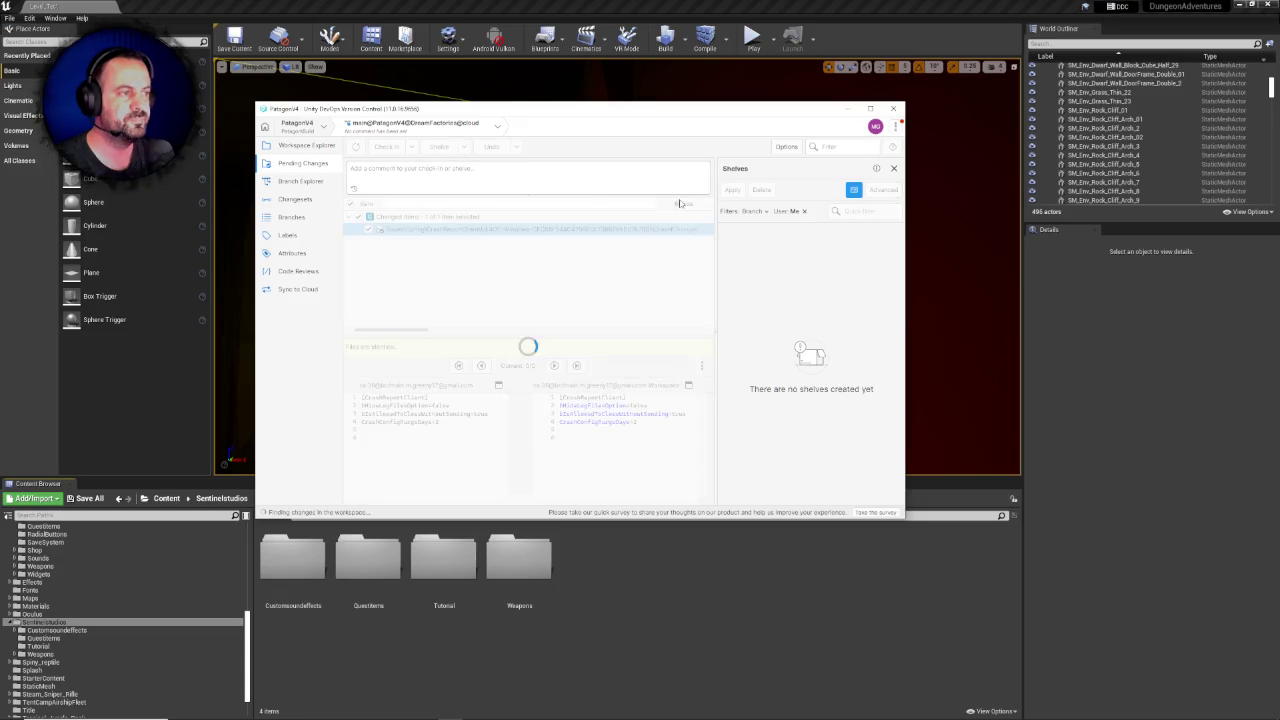
Update the workspace to the latest version and return to Pending Changes
left_click(313, 147)
left_click(401, 147)
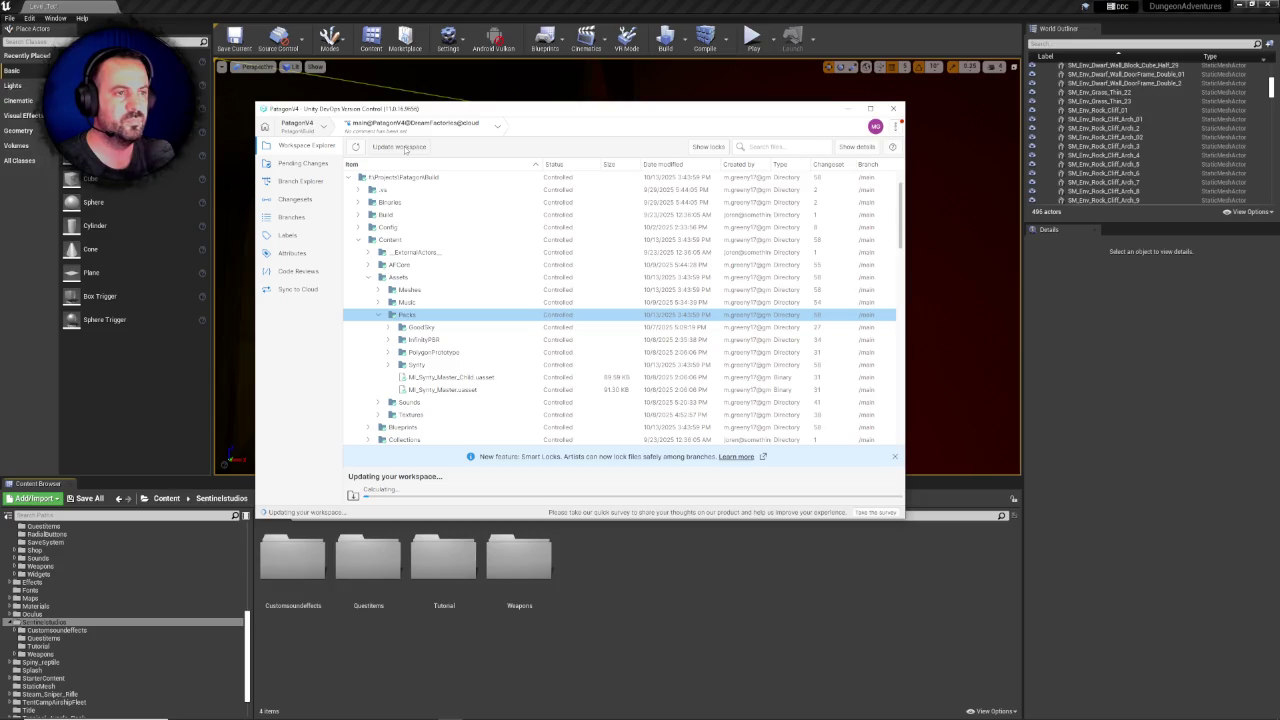
left_click(302, 164)
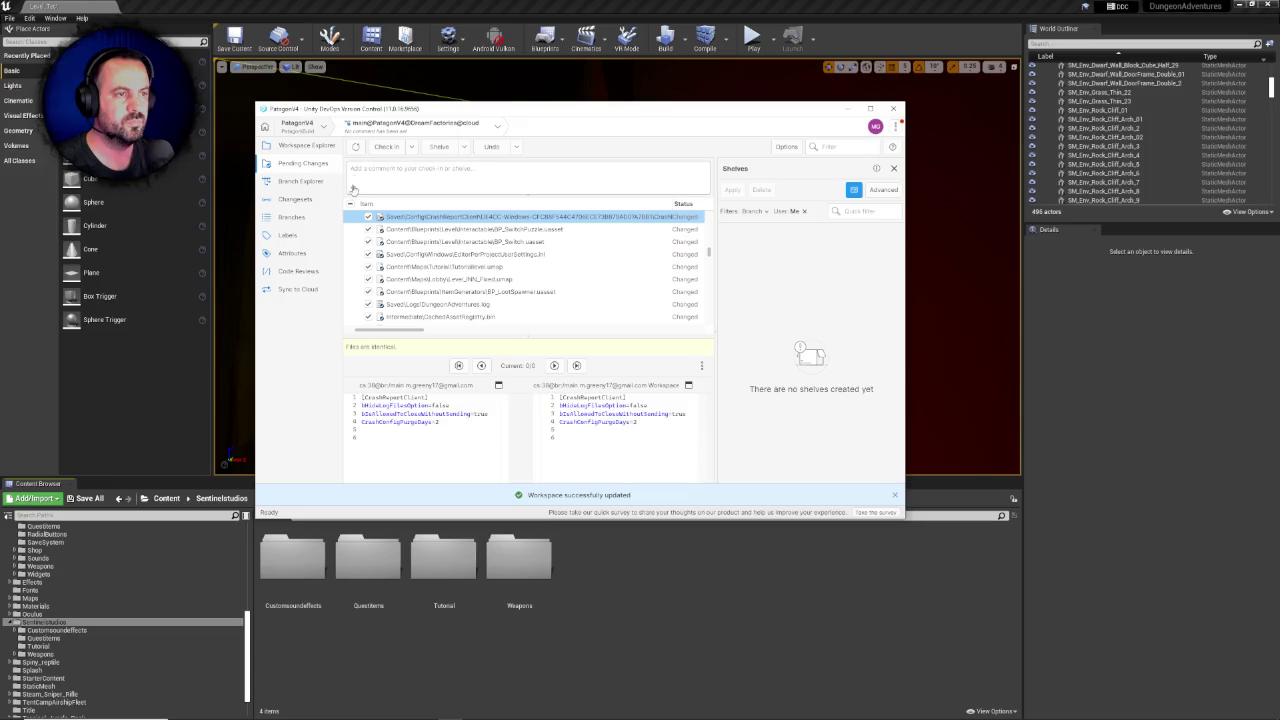
mouse_move(709, 253)
left_mouse_down()
mouse_move(712, 311)
mouse_move(709, 224)
left_mouse_up()
Check in all changes with comment 'Removed duplicate Dungeon Realms asset pack' and close the window
left_click(479, 174)
type("Rem")
type("ved c")
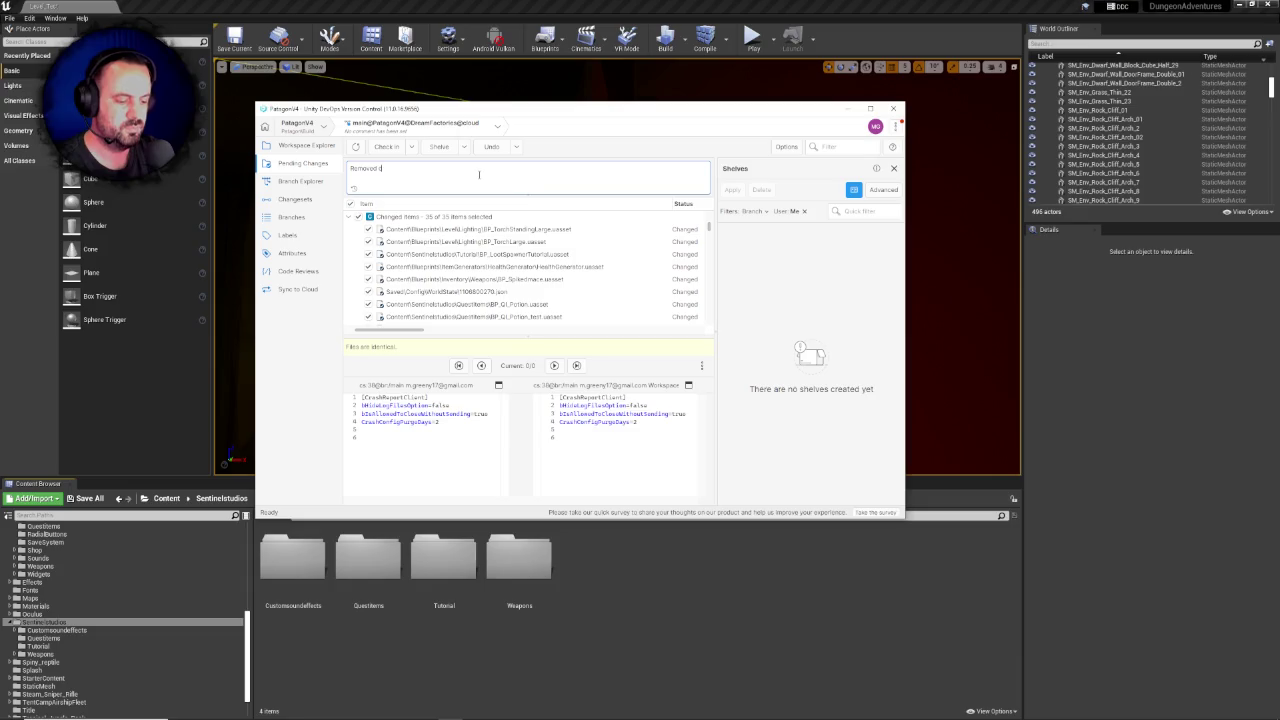
type("licate")
type("licat")
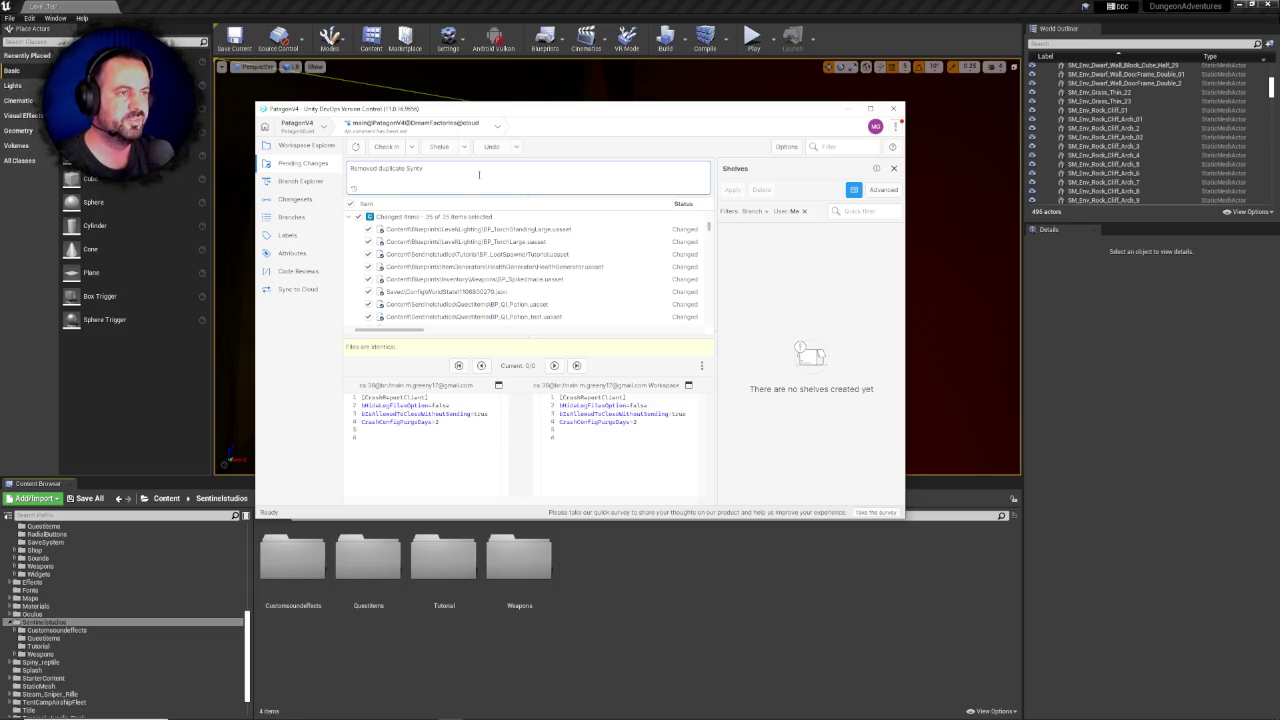
key("BackSpace")
key("BackSpace")
key("BackSpace")
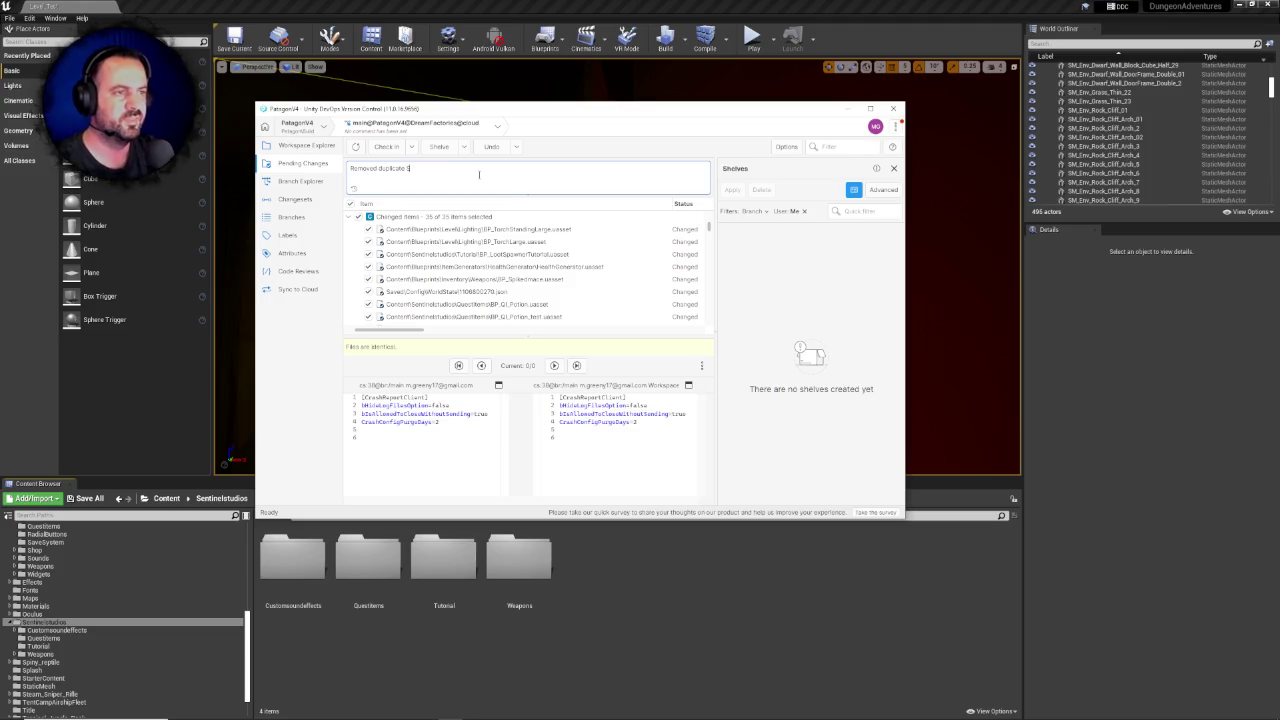
type("Dugeon REal")
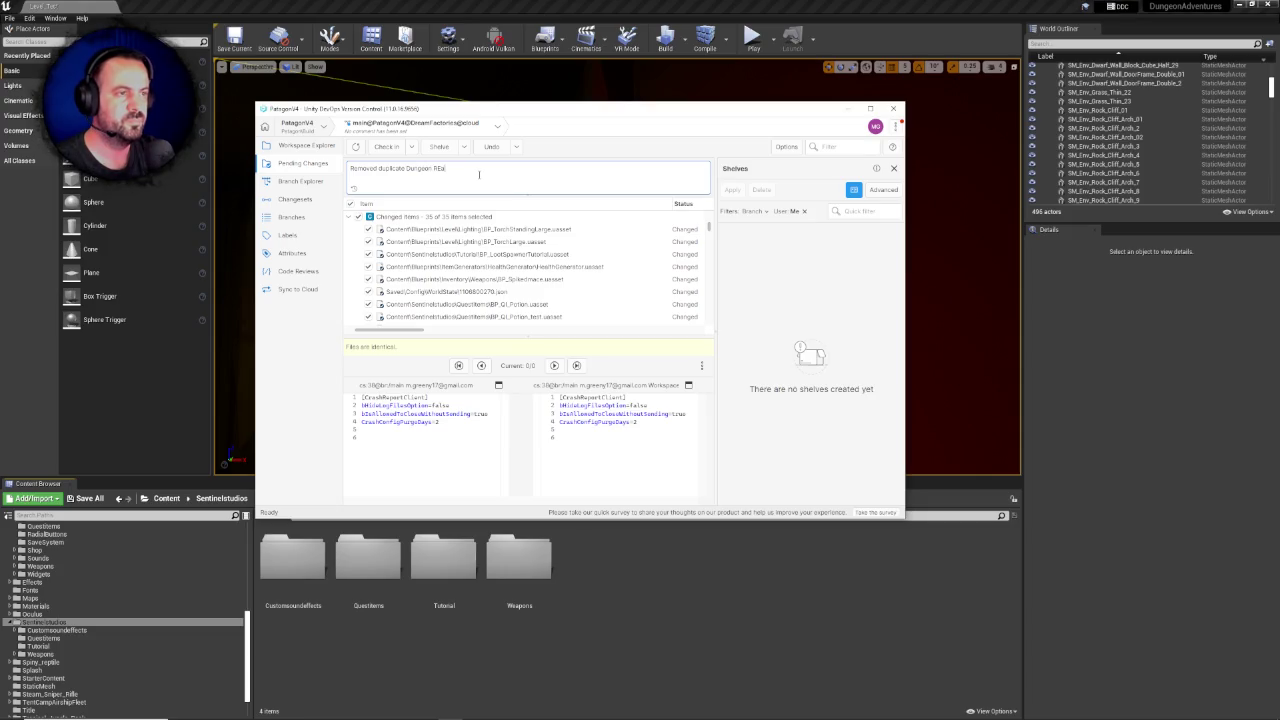
type("set pack")
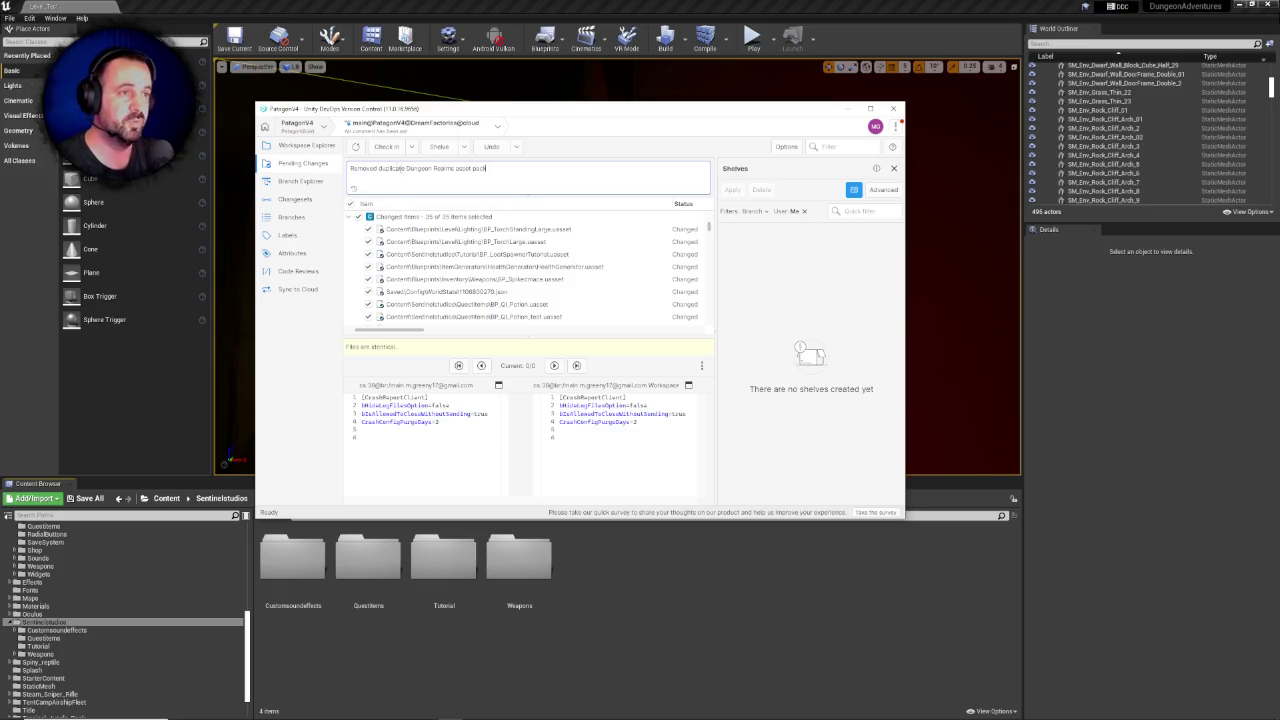
left_click(385, 152)
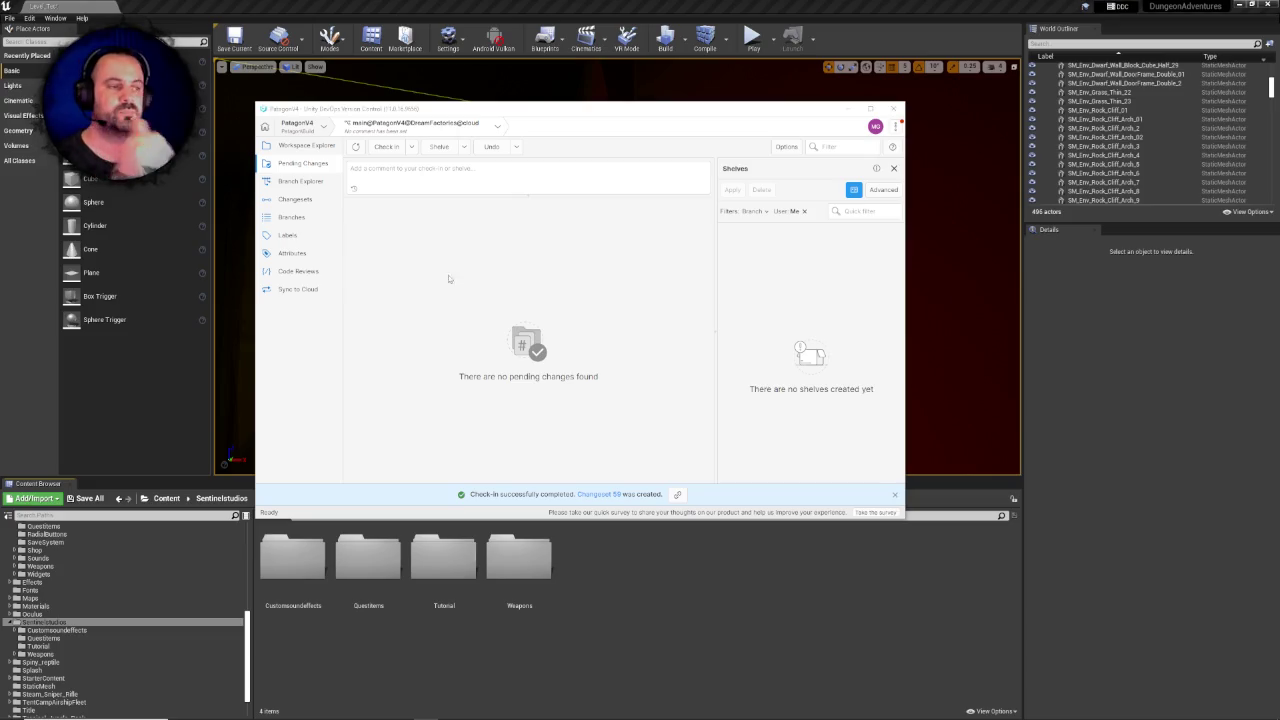
key("alt+Tab")
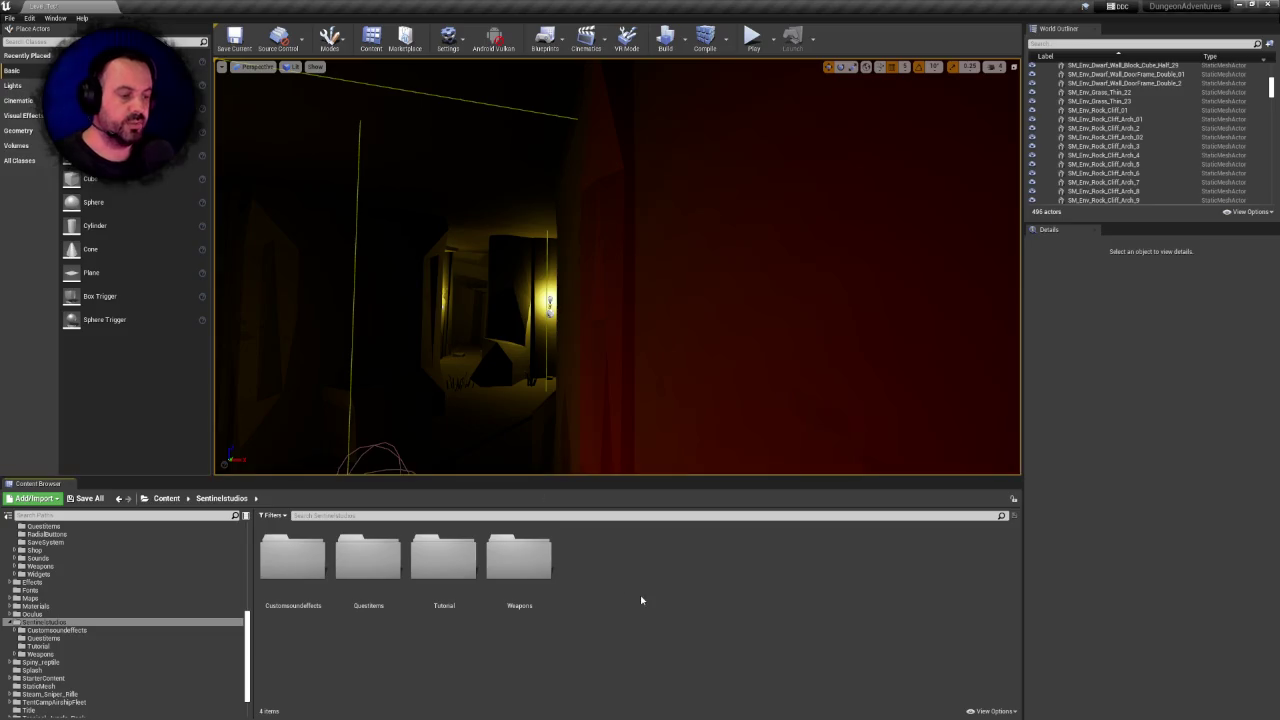
Browse the Weapons and Meshes folders, then open Sentinelstudios' Tutorial folder
double_click(520, 556)
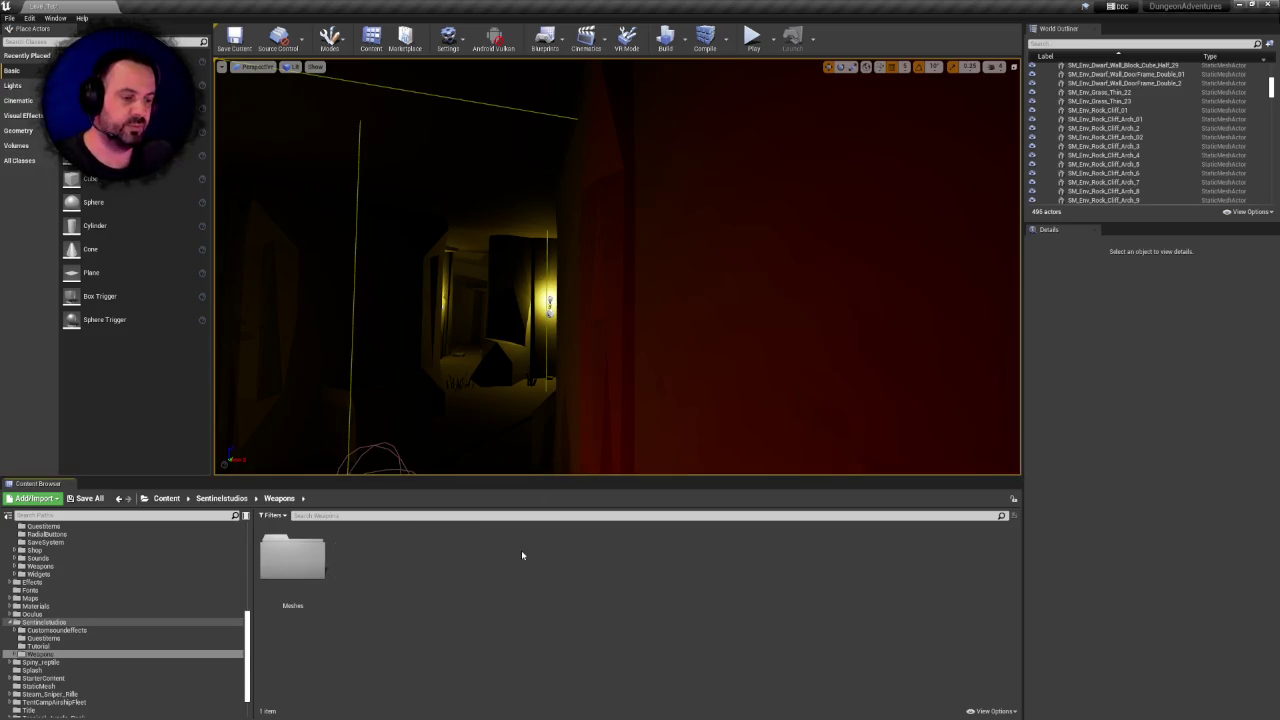
double_click(292, 556)
left_click(283, 500)
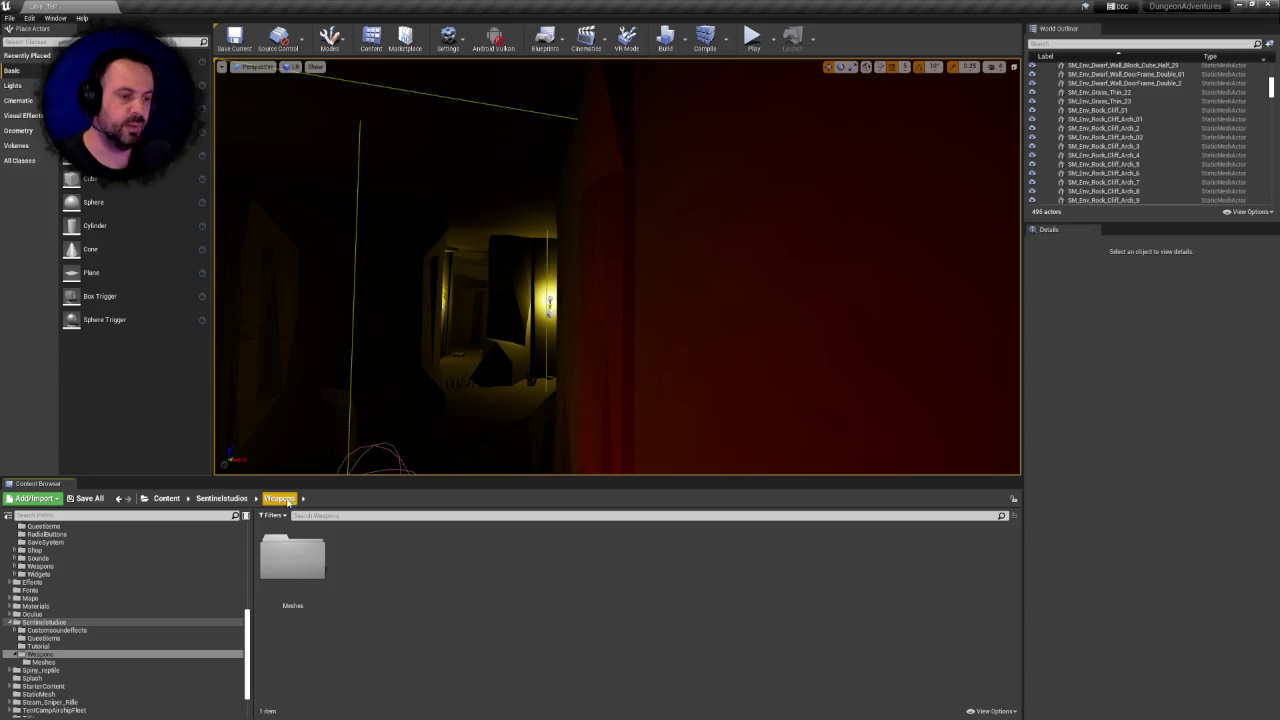
left_click(221, 498)
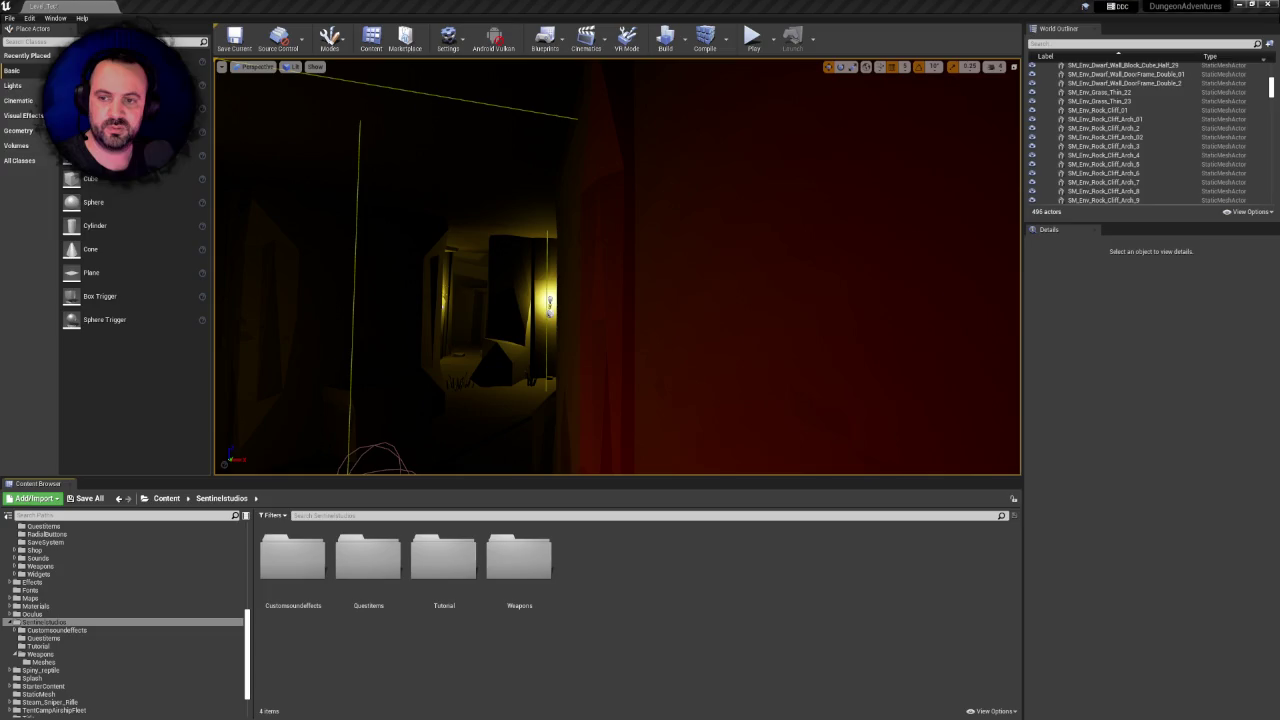
double_click(443, 560)
Browse the folder tree from Blueprints and Content back to Sentinelstudios' contents
left_click_drag(251, 627, 246, 530)
left_click(38, 584)
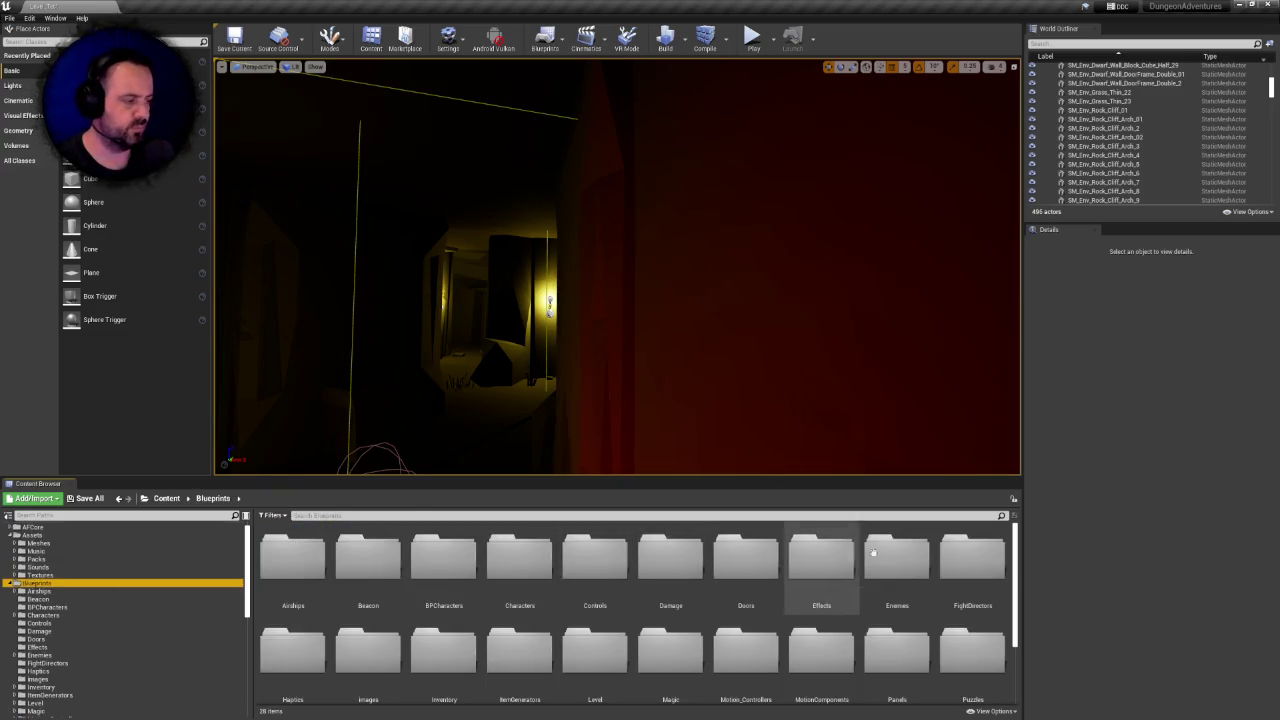
scroll(870, 550, "down", 2)
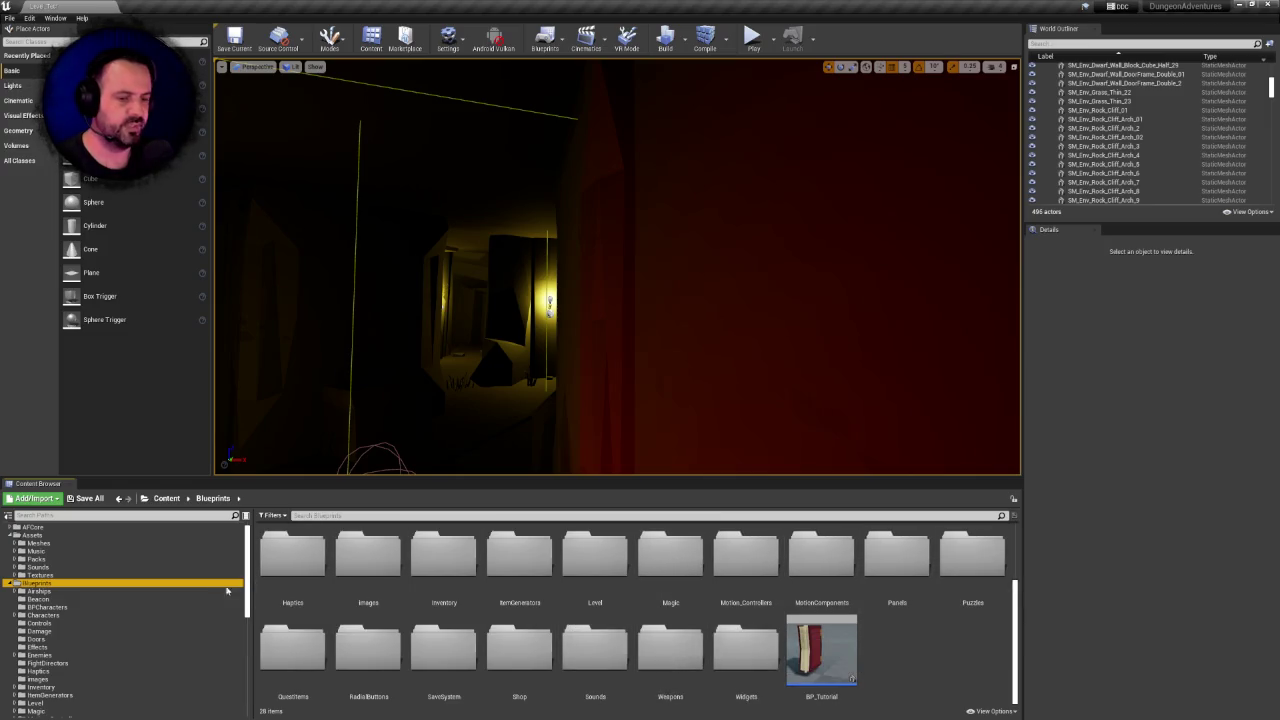
left_click(30, 527)
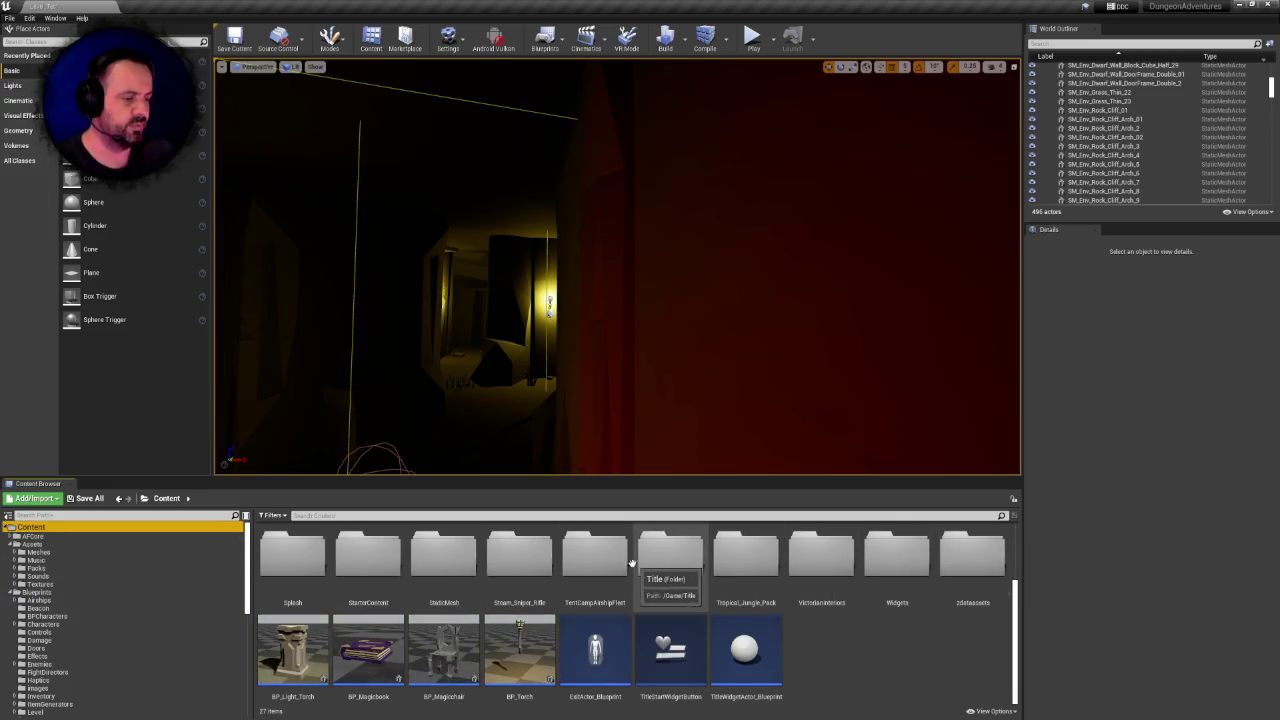
scroll(172, 556, "down", 3)
scroll(53, 616, "up", 1)
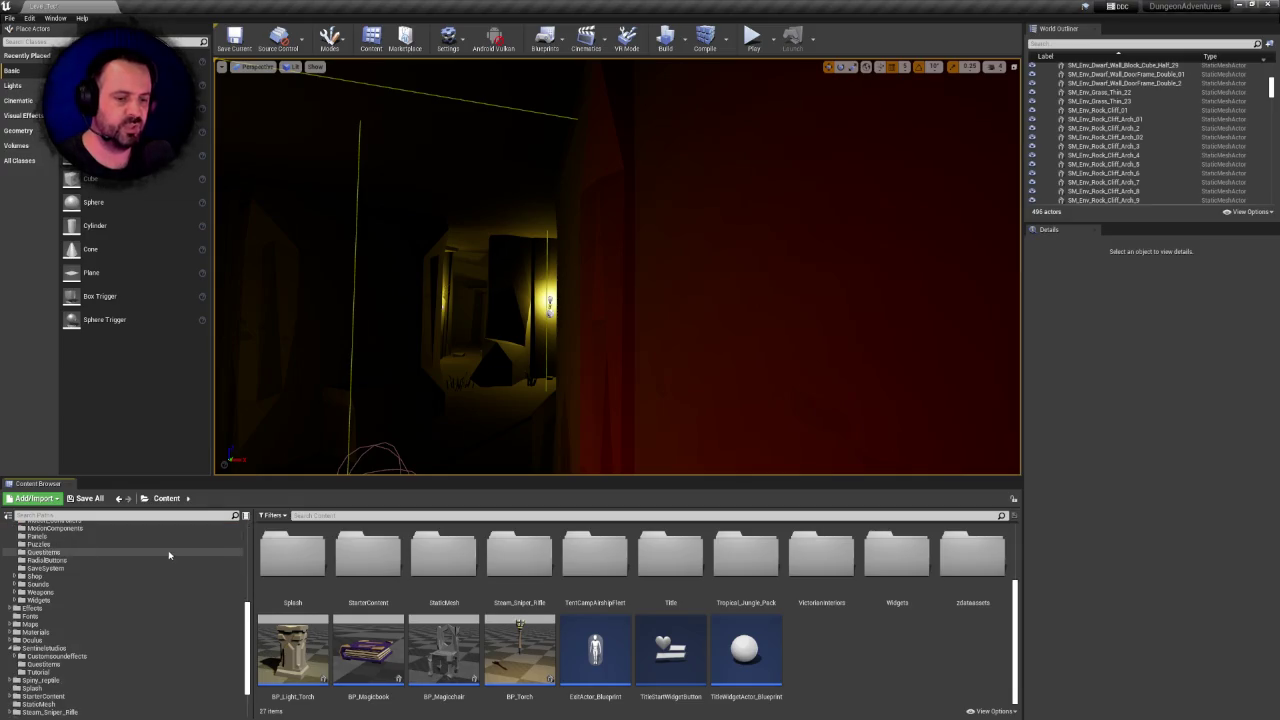
scroll(45, 566, "up", 3)
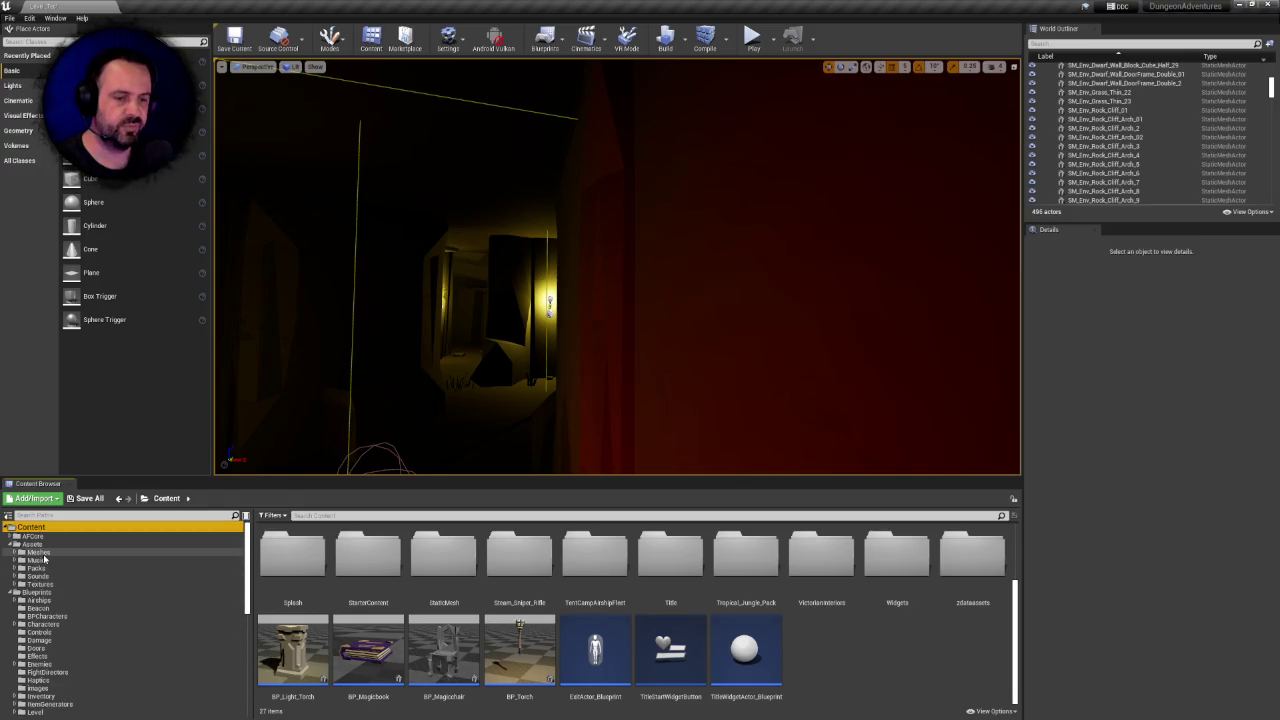
scroll(45, 560, "down", 6)
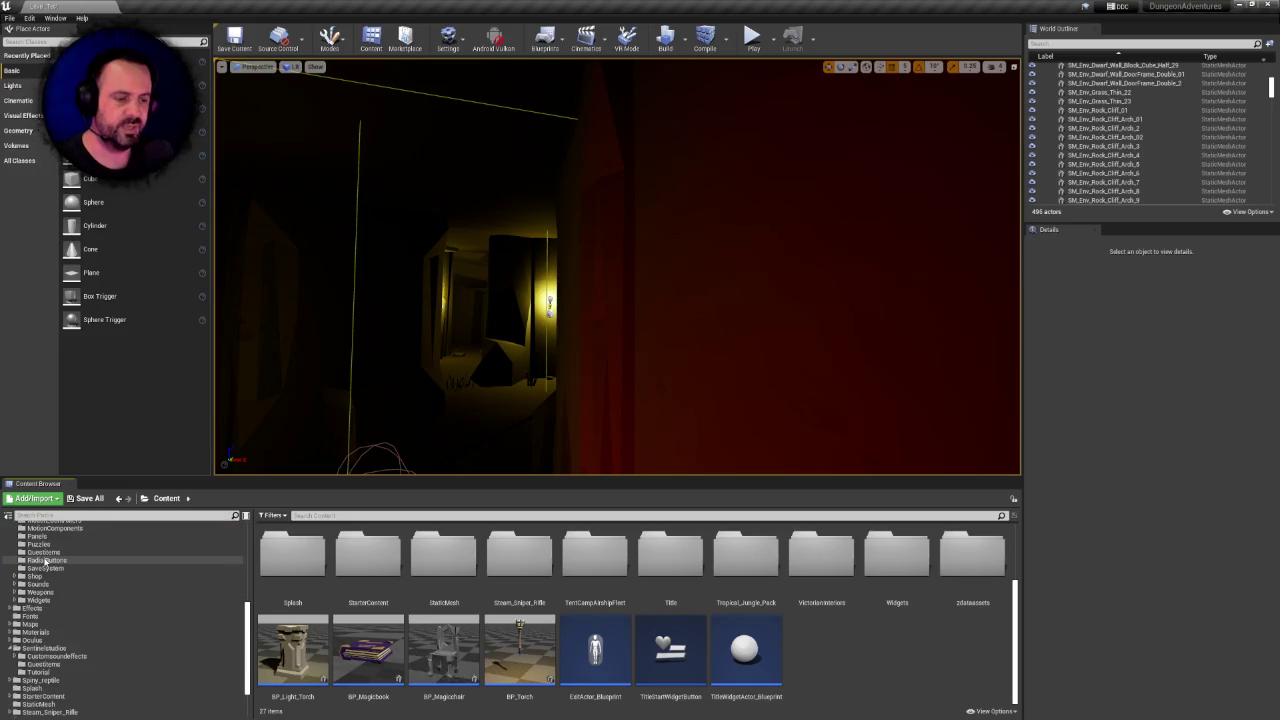
scroll(45, 562, "down", 2)
left_click(40, 591)
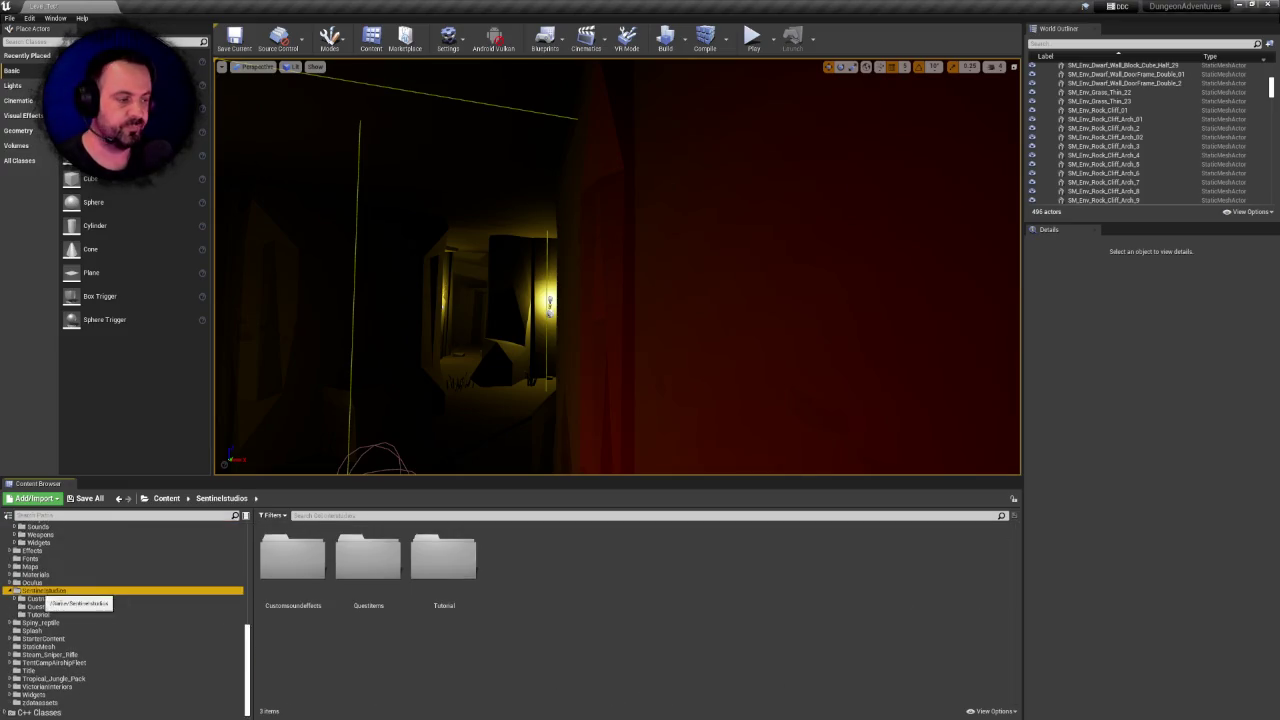
Move the Tutorial folder into the Blueprints folder
left_click(443, 560)
left_click_drag(250, 653, 256, 555)
mouse_move(443, 565)
left_mouse_down()
mouse_move(460, 580)
mouse_move(66, 581)
left_mouse_up()
left_click(67, 589)
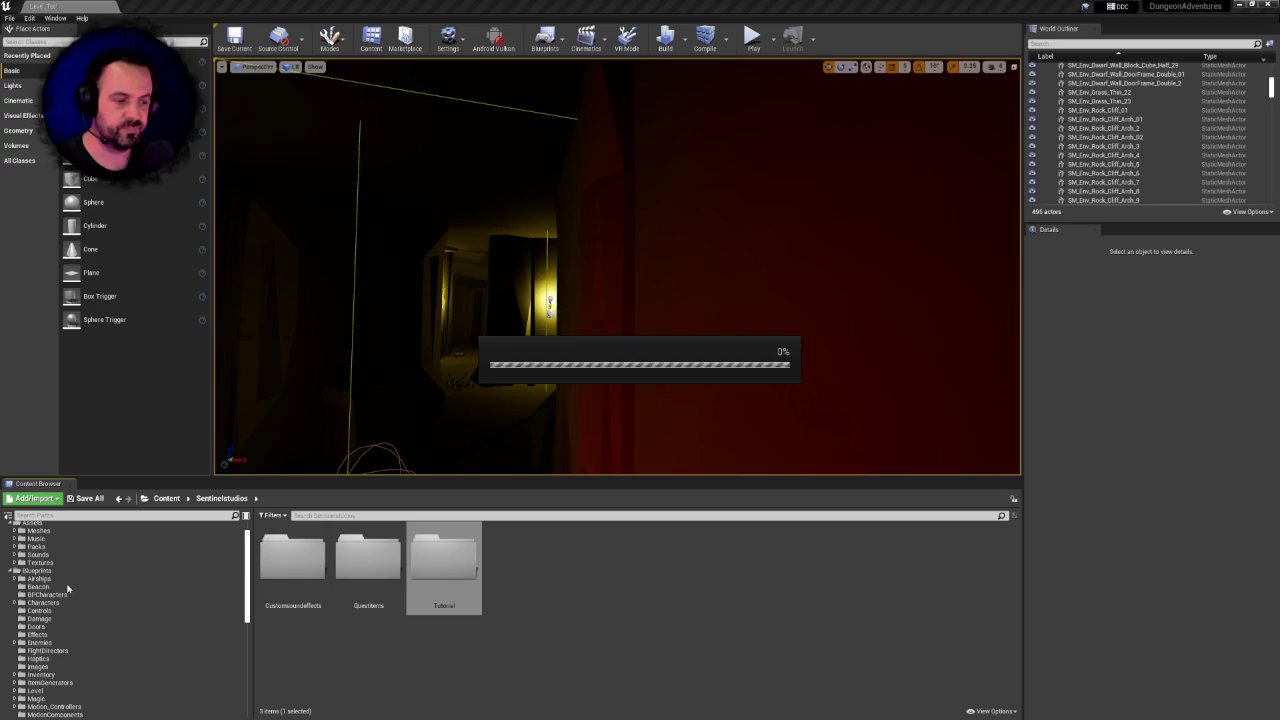
Save all changed assets, then delete the empty Tutorial folder from Sentinelstudios
right_click(448, 560)
left_click(506, 470)
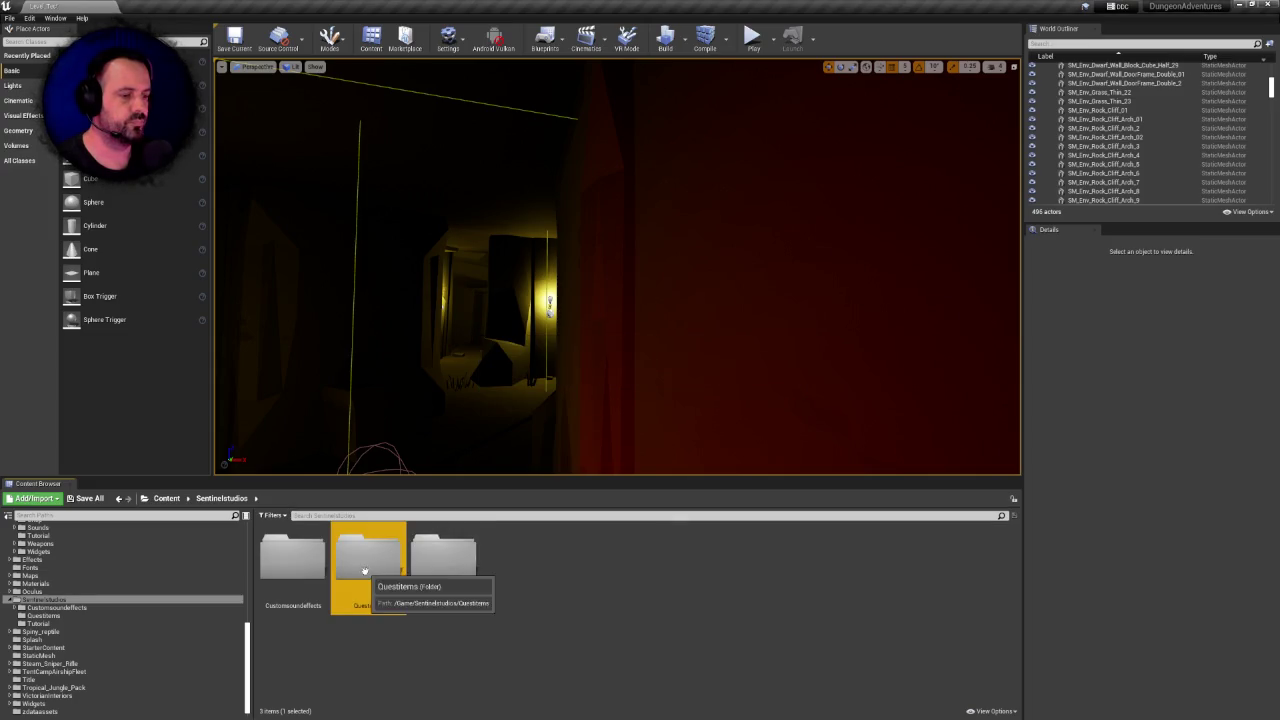
key("Delete")
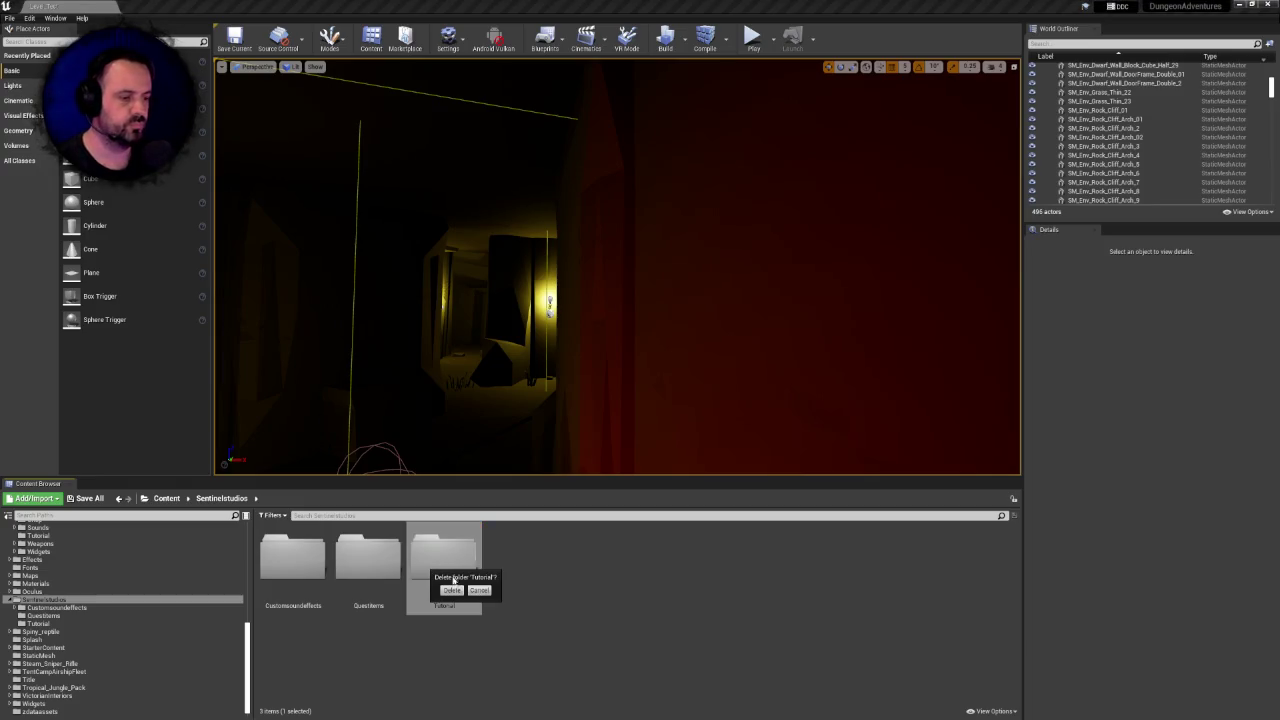
left_click(451, 590)
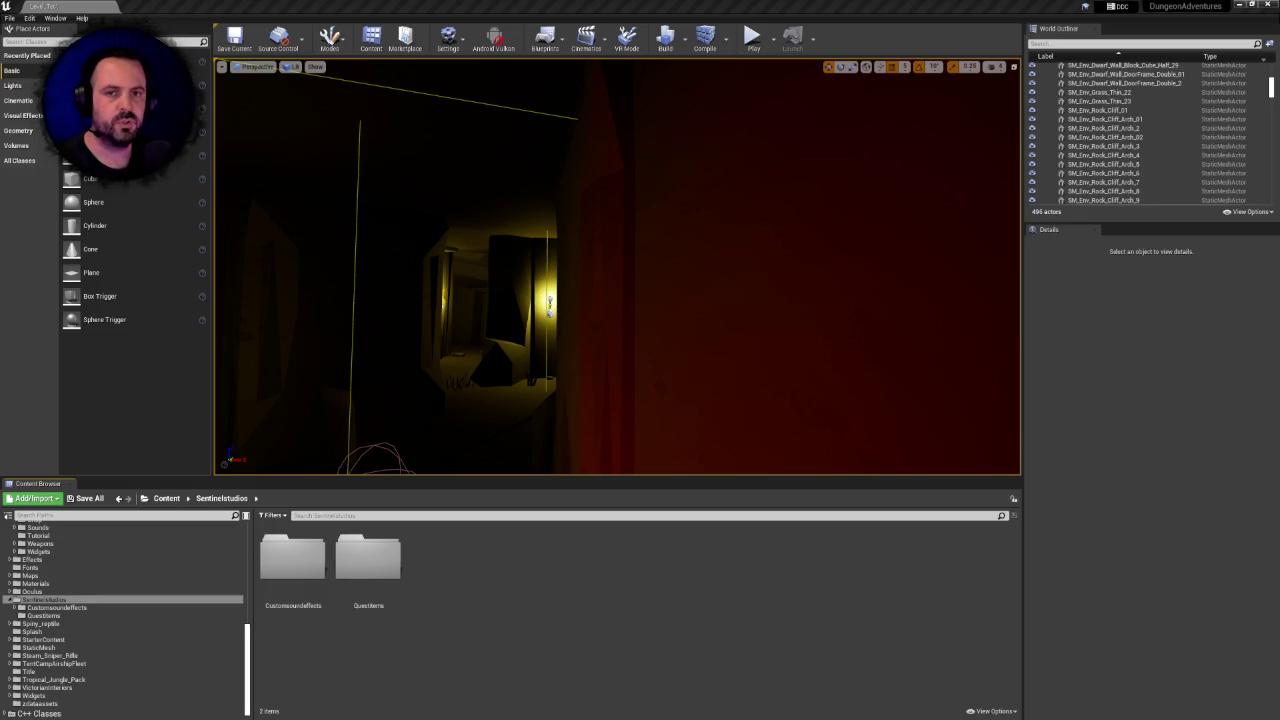
Confirm QuestItems is empty, attempt its deletion, and fix up the redirectors inside it
double_click(381, 545)
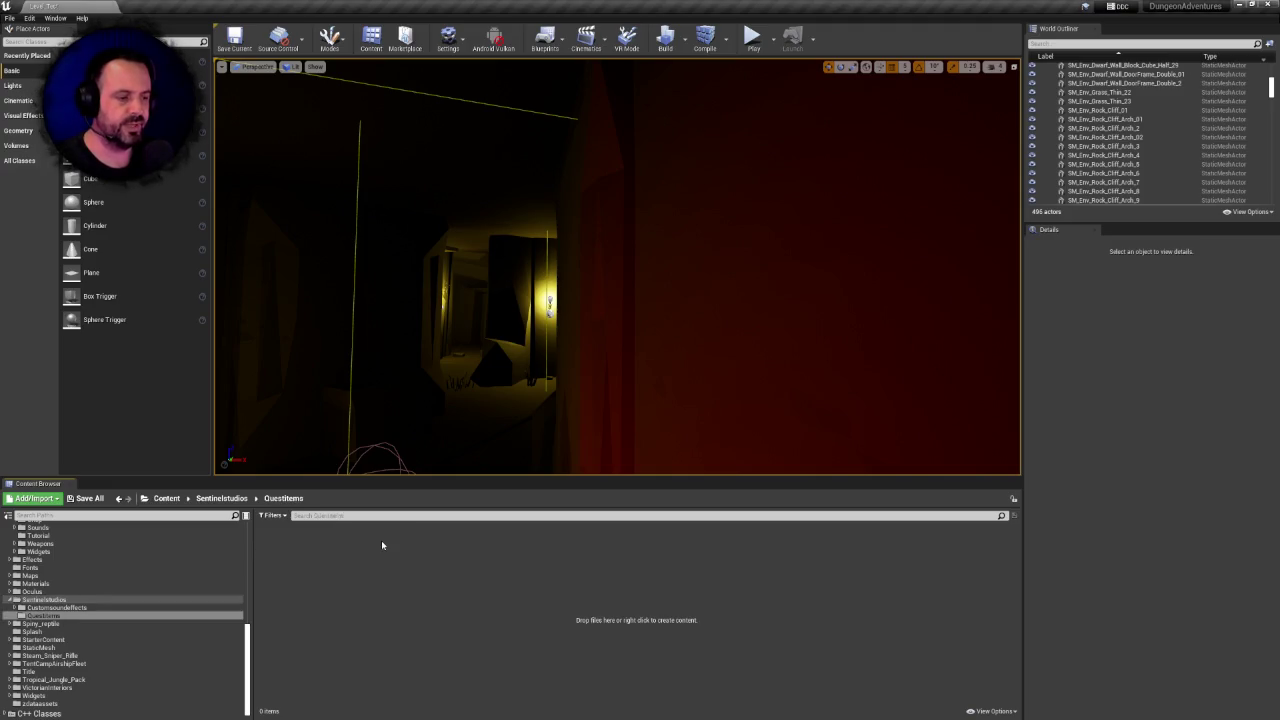
left_click(221, 498)
left_click(356, 566)
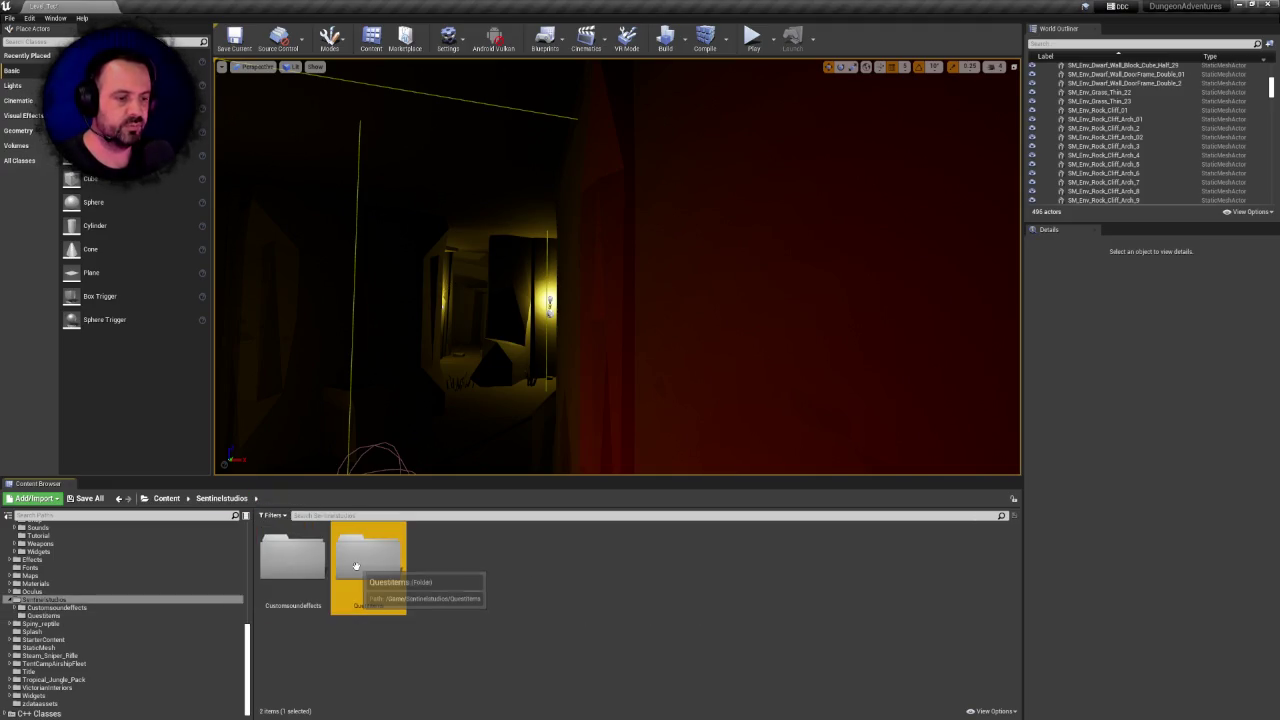
key("Delete")
left_click(386, 592)
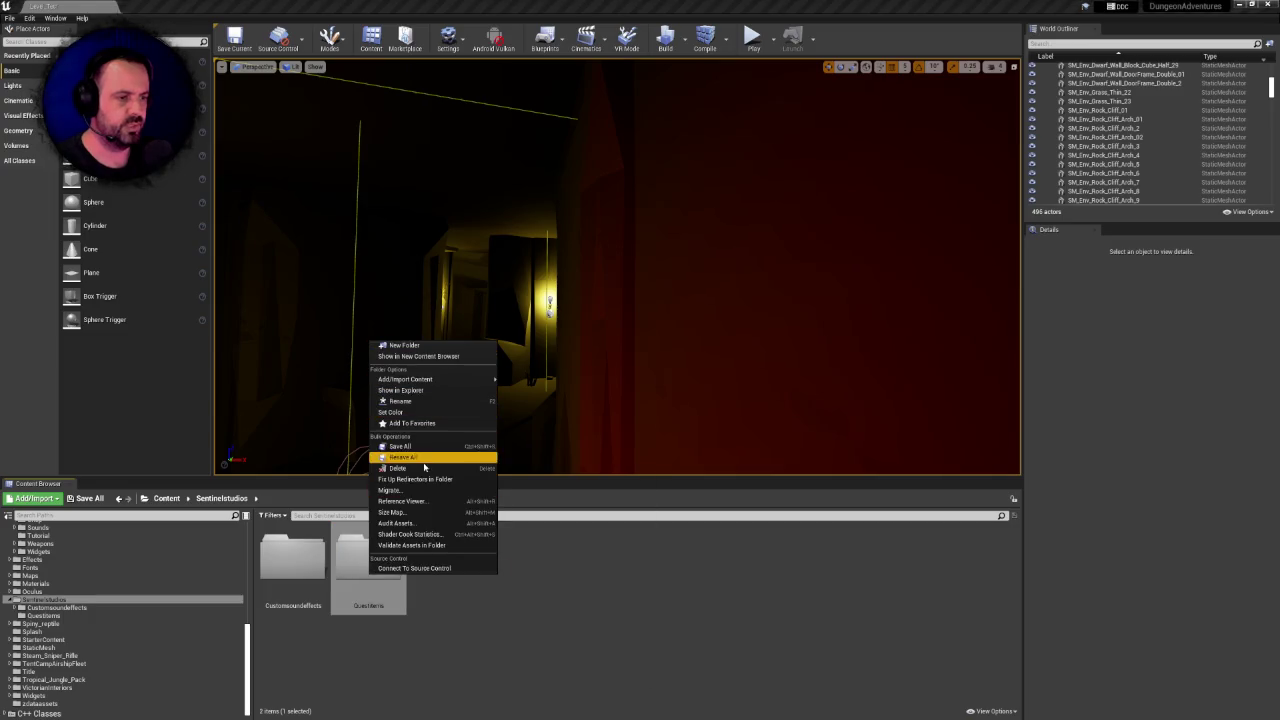
left_click(441, 481)
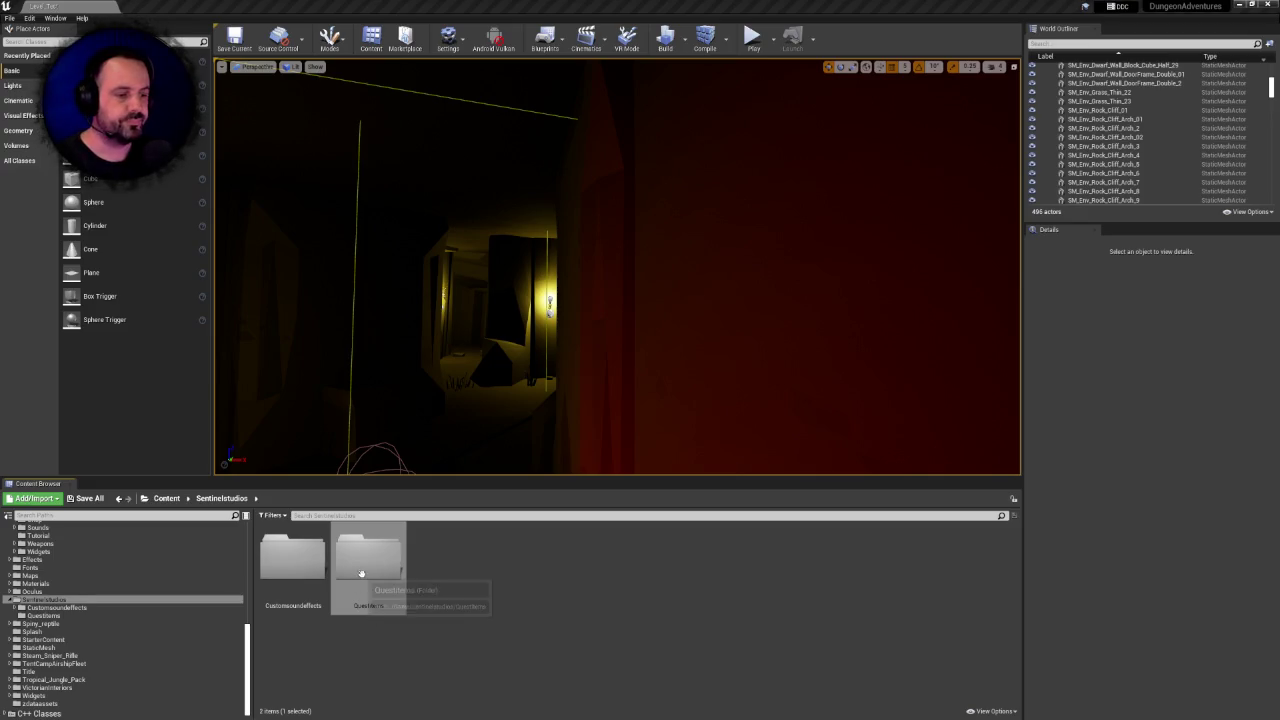
Delete the empty Questitems folder from Sentinelstudios
double_click(305, 570)
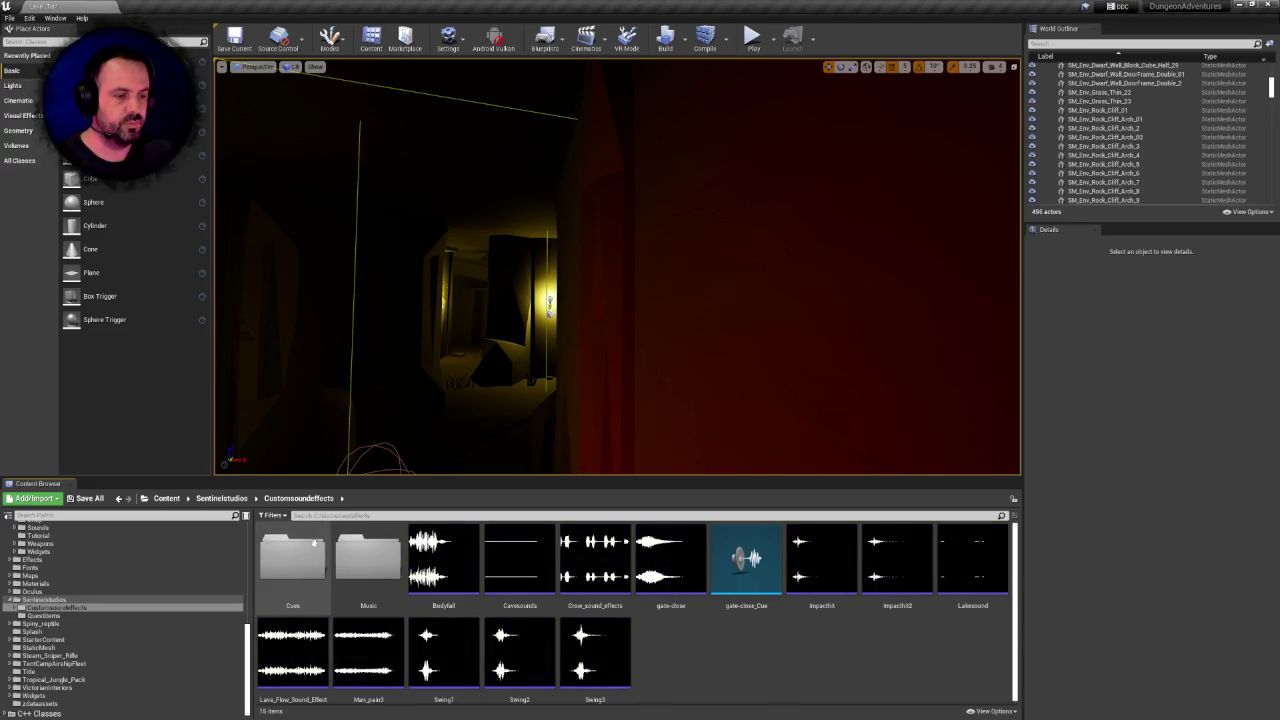
left_click(221, 498)
left_click(357, 563)
key("Delete")
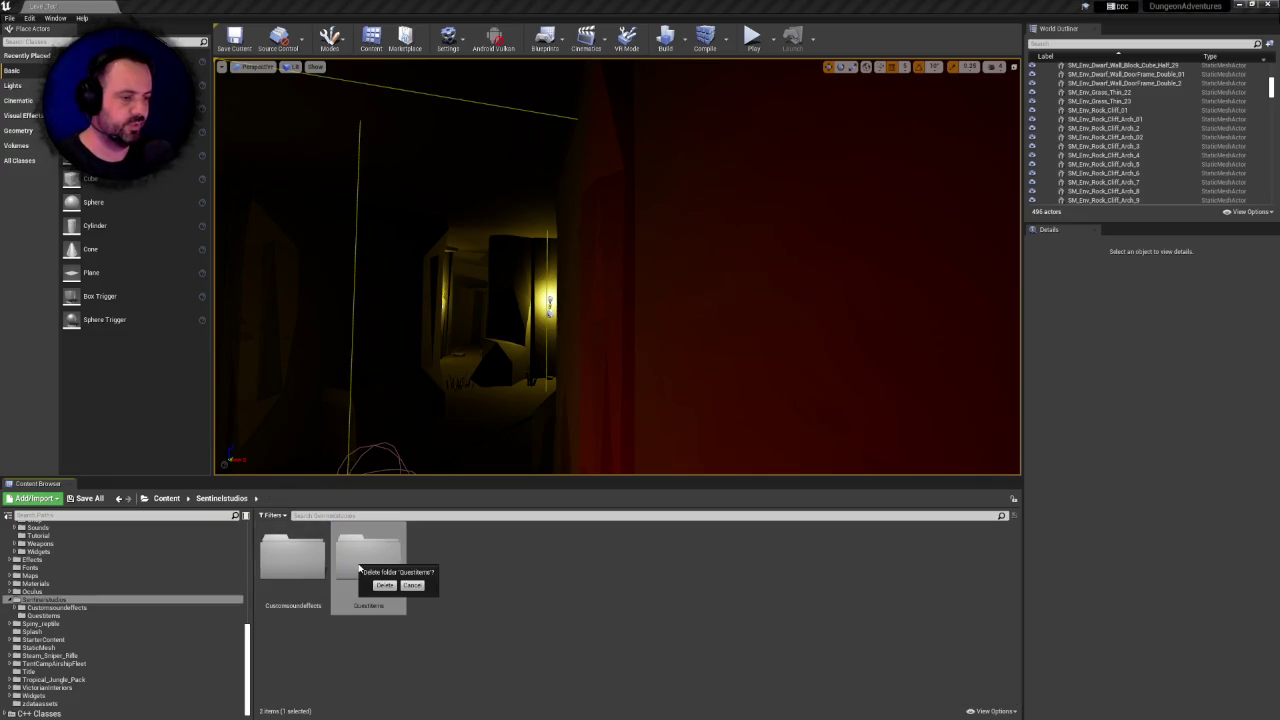
left_click(384, 585)
Open Customsoundeffects and review its Music subfolder
left_click(290, 560)
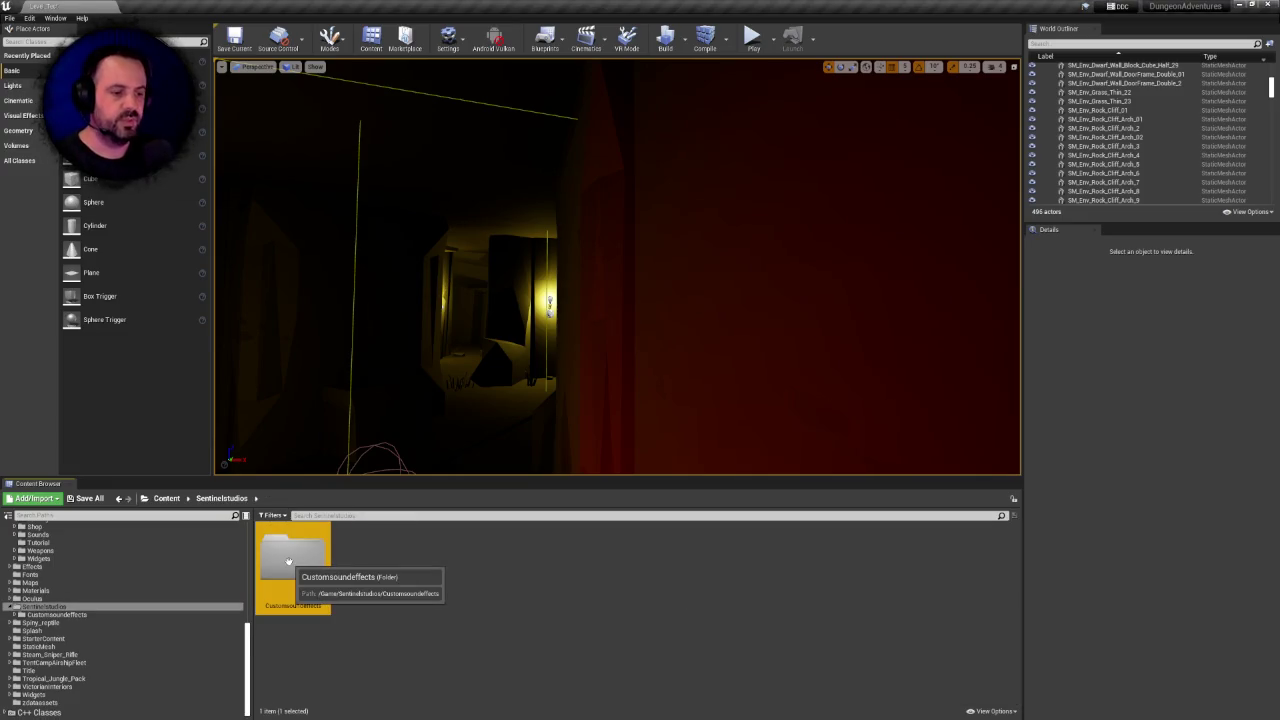
double_click(288, 561)
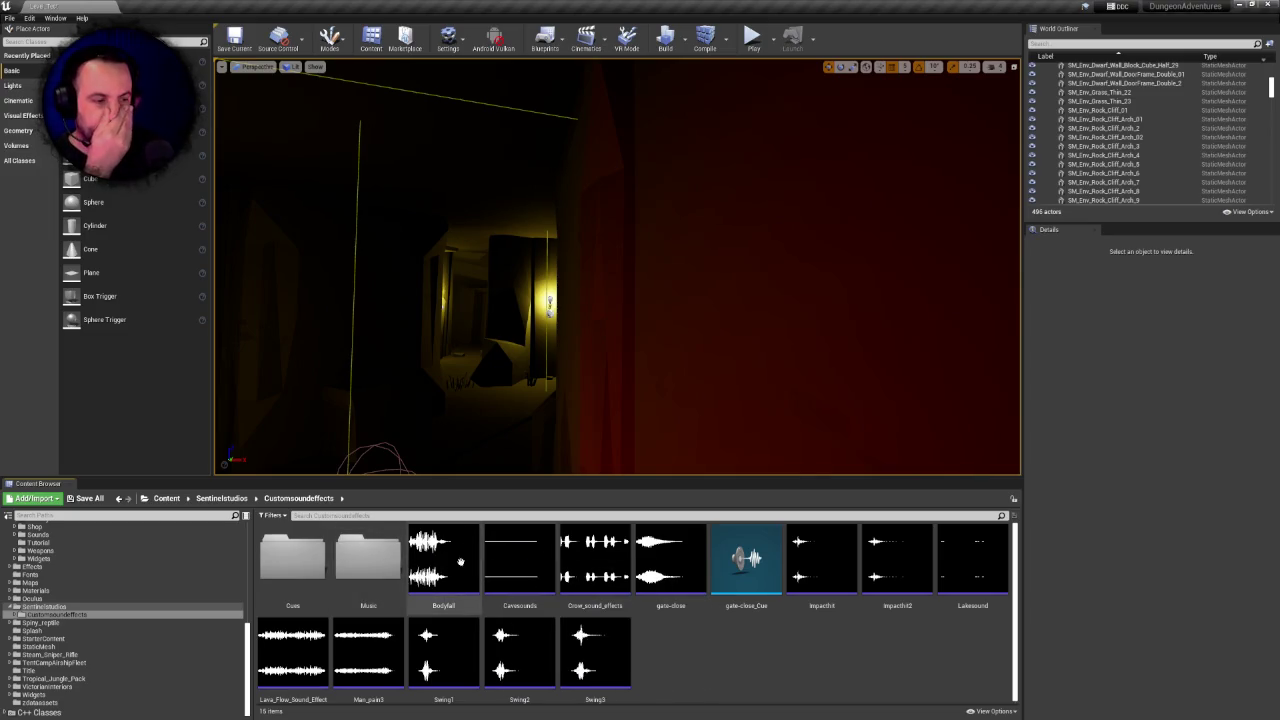
double_click(377, 559)
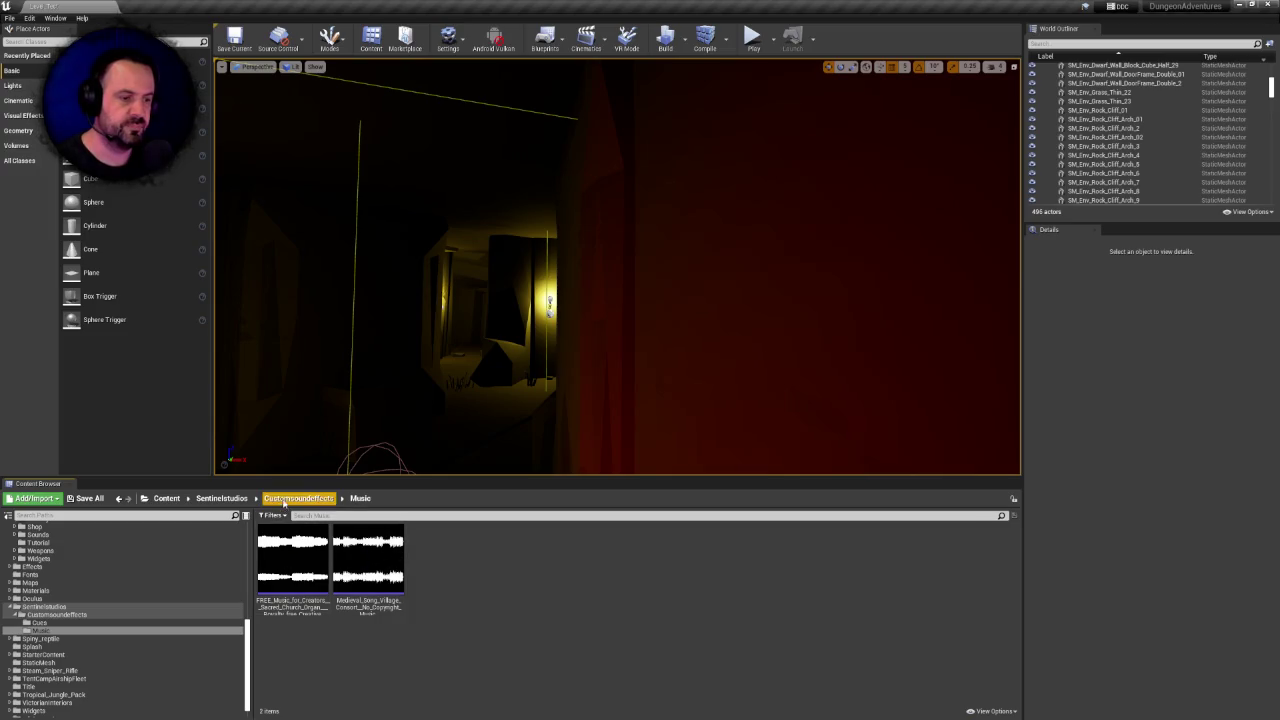
left_click(298, 498)
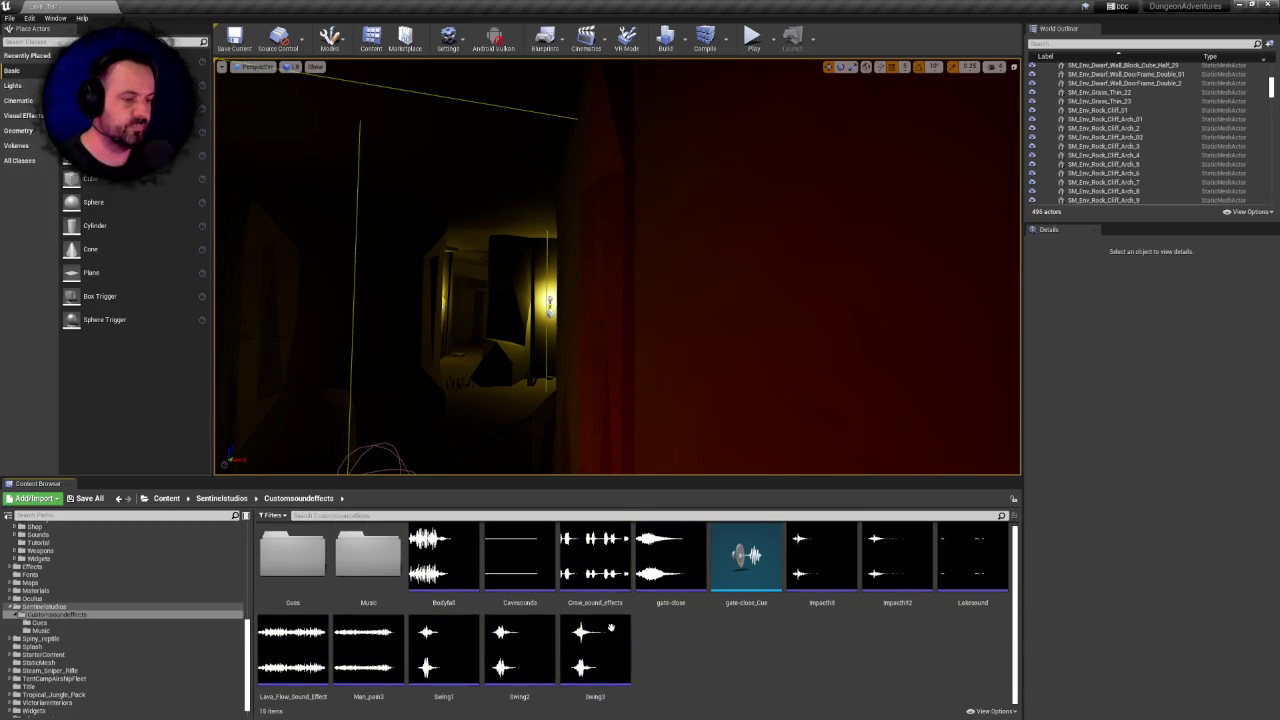
Review the Cues subfolder, then preview the Bodyfall sound
double_click(293, 558)
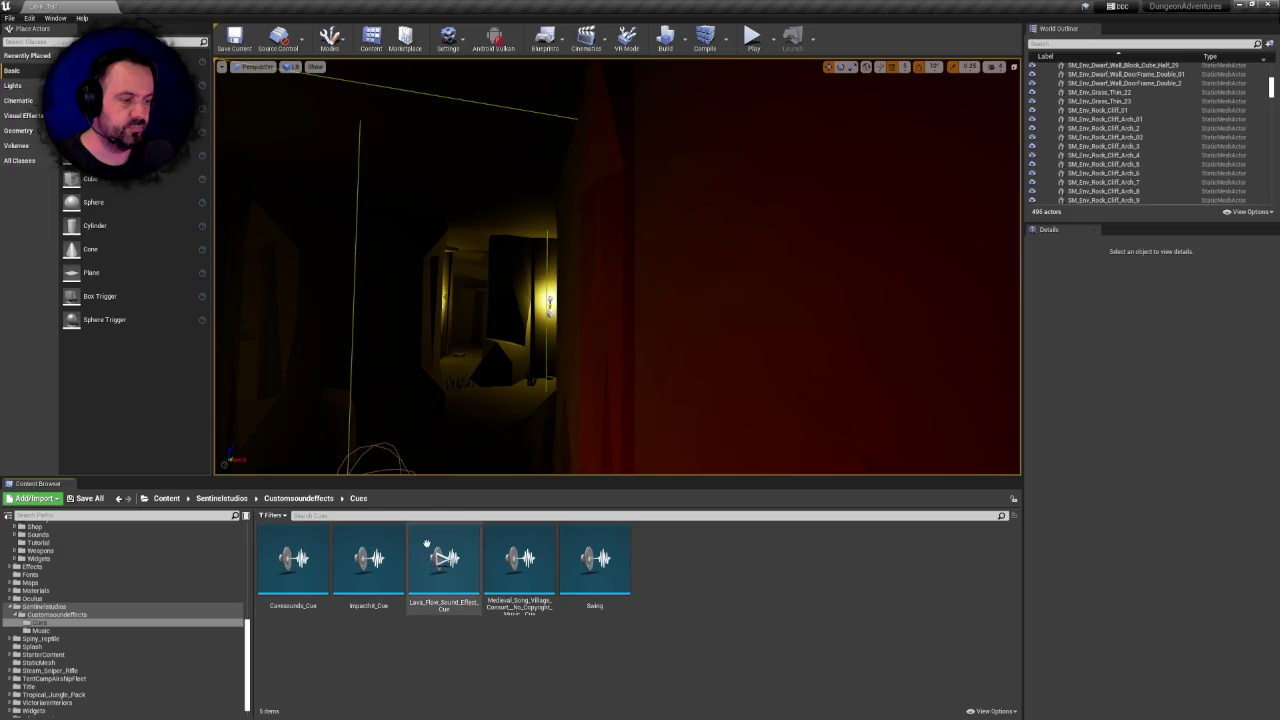
mouse_move(580, 538)
scroll(246, 590, "up", 5)
scroll(250, 580, "up", 3)
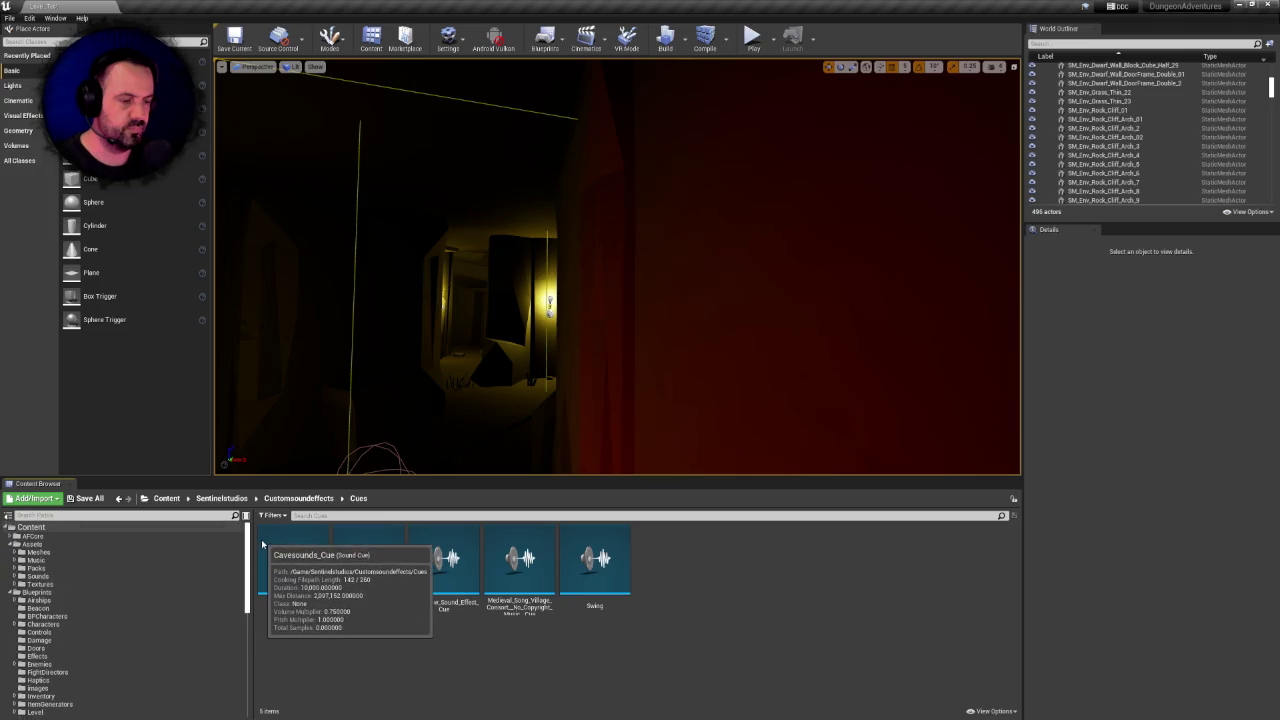
left_click(300, 498)
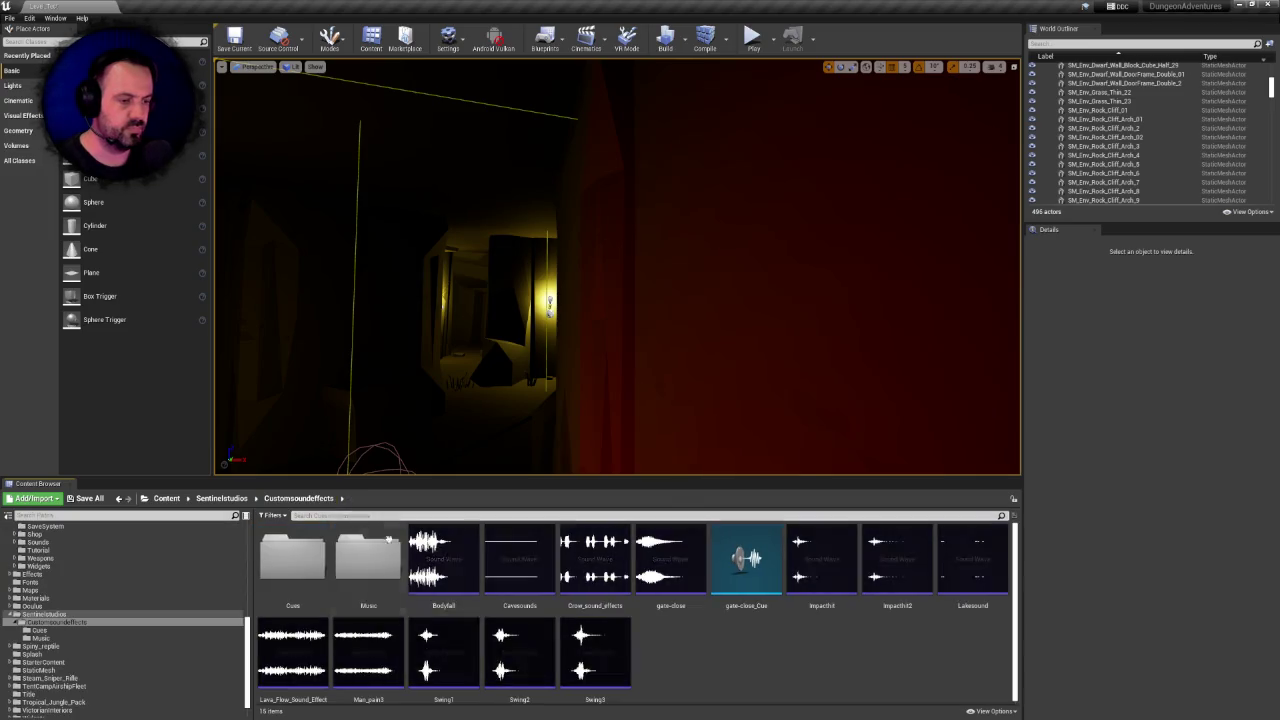
left_click(442, 560)
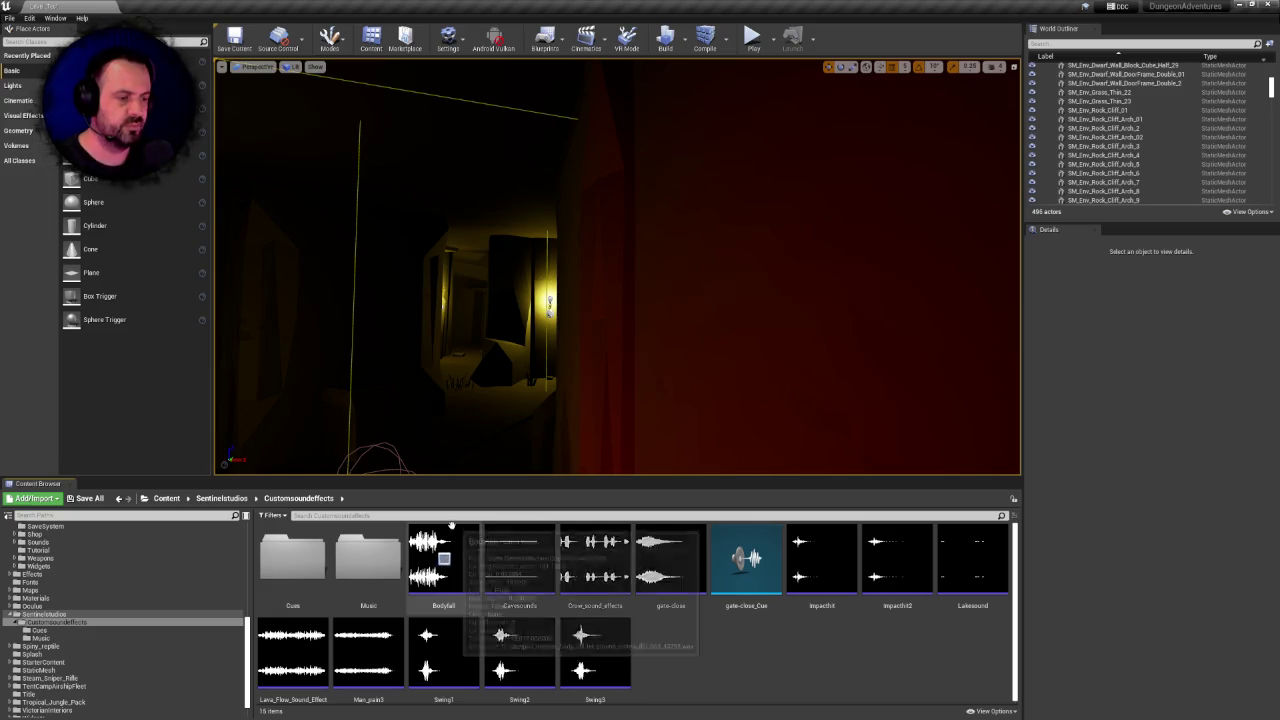
right_click(452, 525)
Show Bodyfall's references and select the destructible wooden fence blueprint node
mouse_move(530, 363)
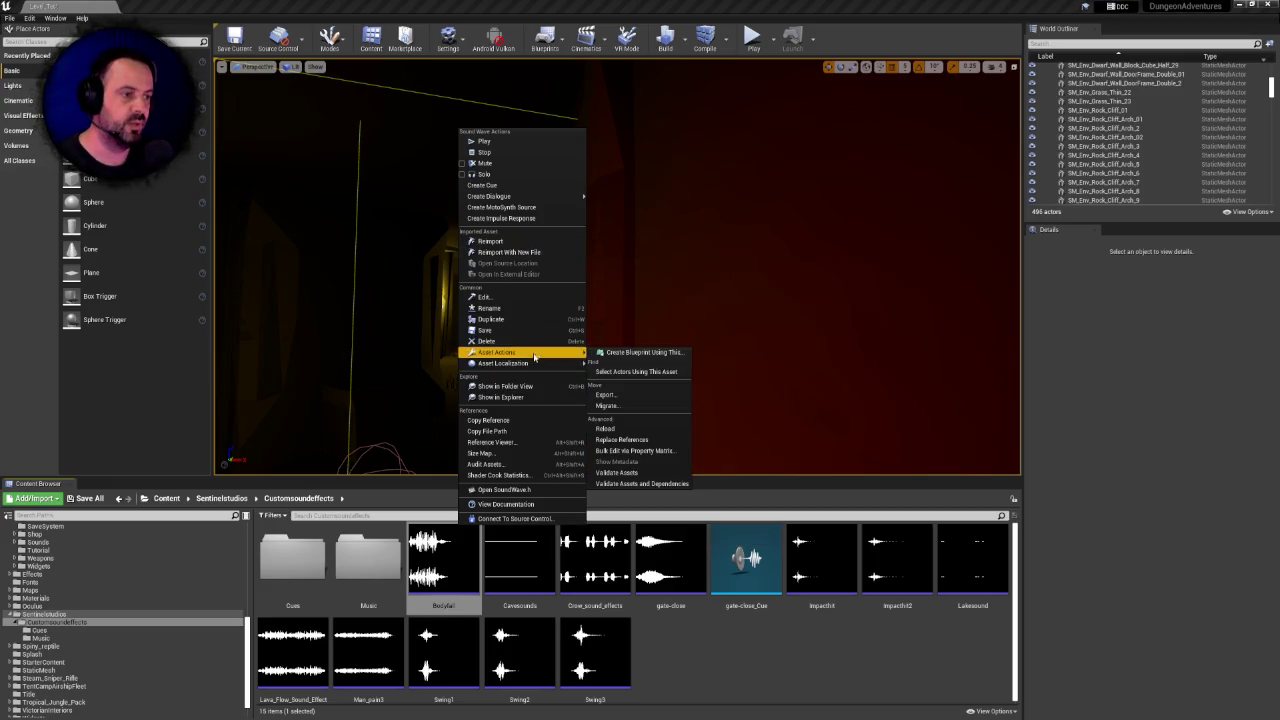
left_click(495, 442)
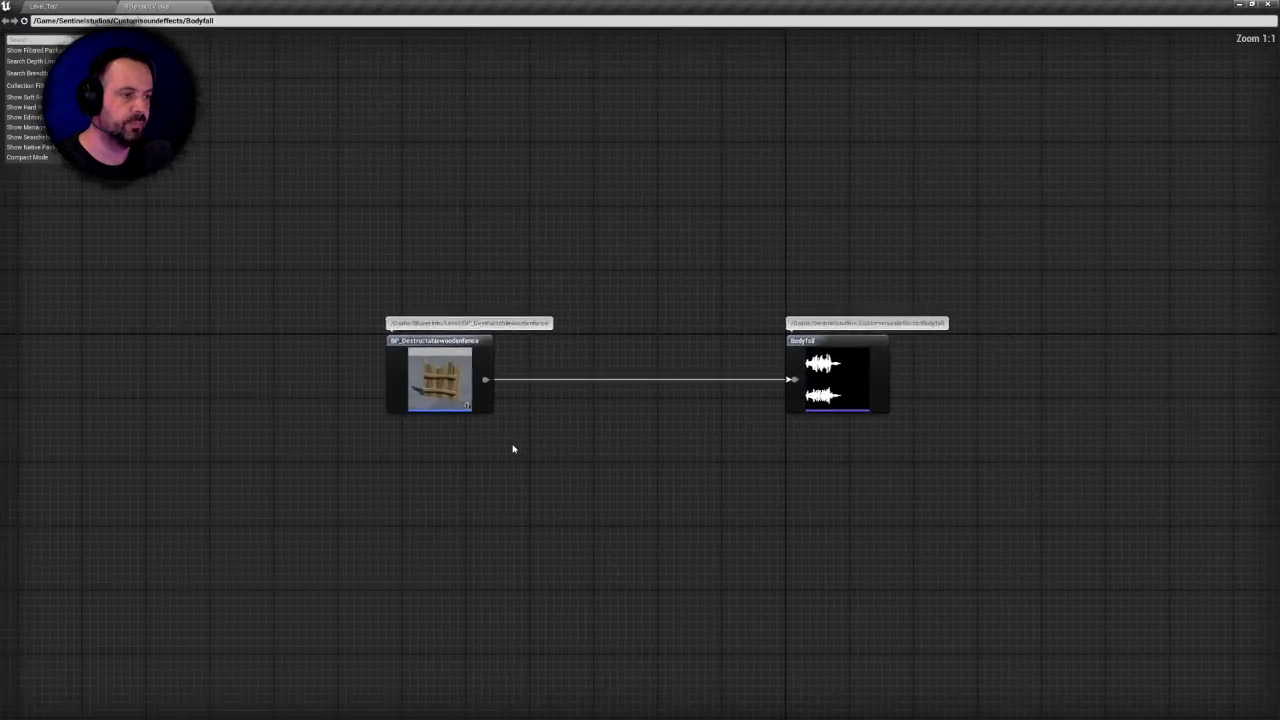
mouse_move(358, 261)
left_mouse_down()
mouse_move(779, 450)
mouse_move(860, 470)
left_mouse_up()
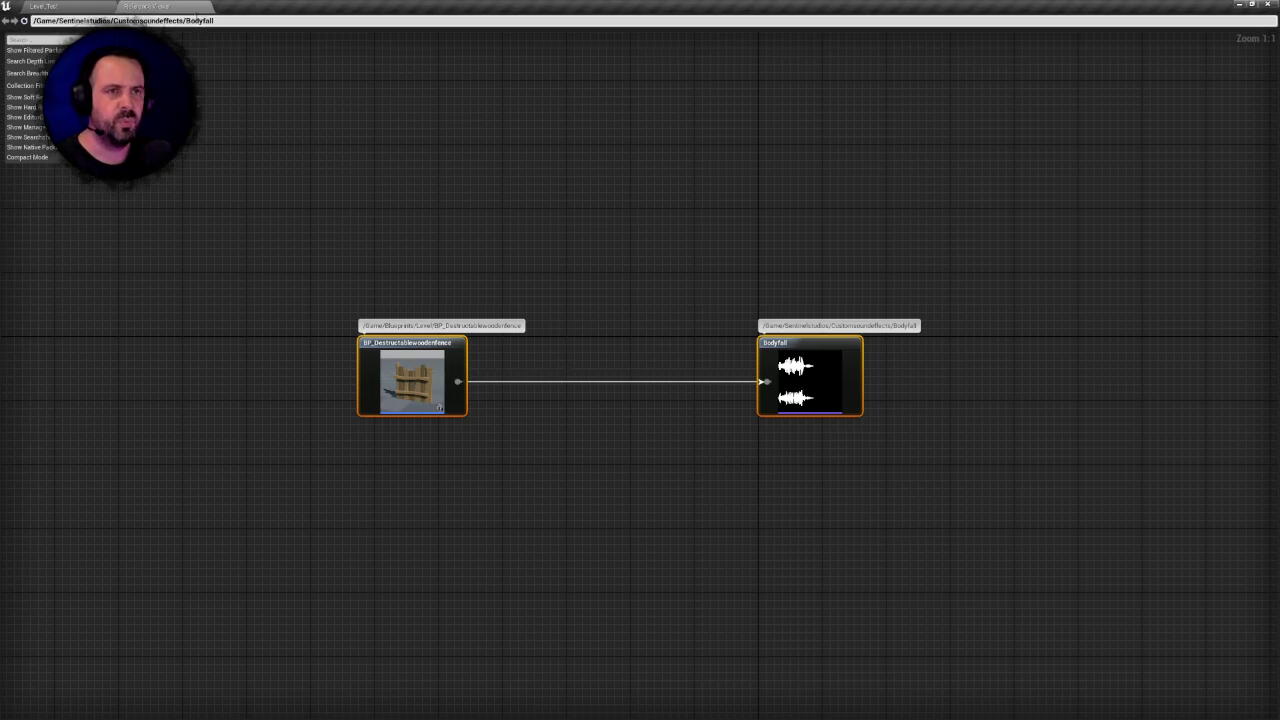
Return to the level editor and show the top-level Content folders
left_click(43, 6)
scroll(111, 595, "down", 2)
scroll(111, 595, "up", 5)
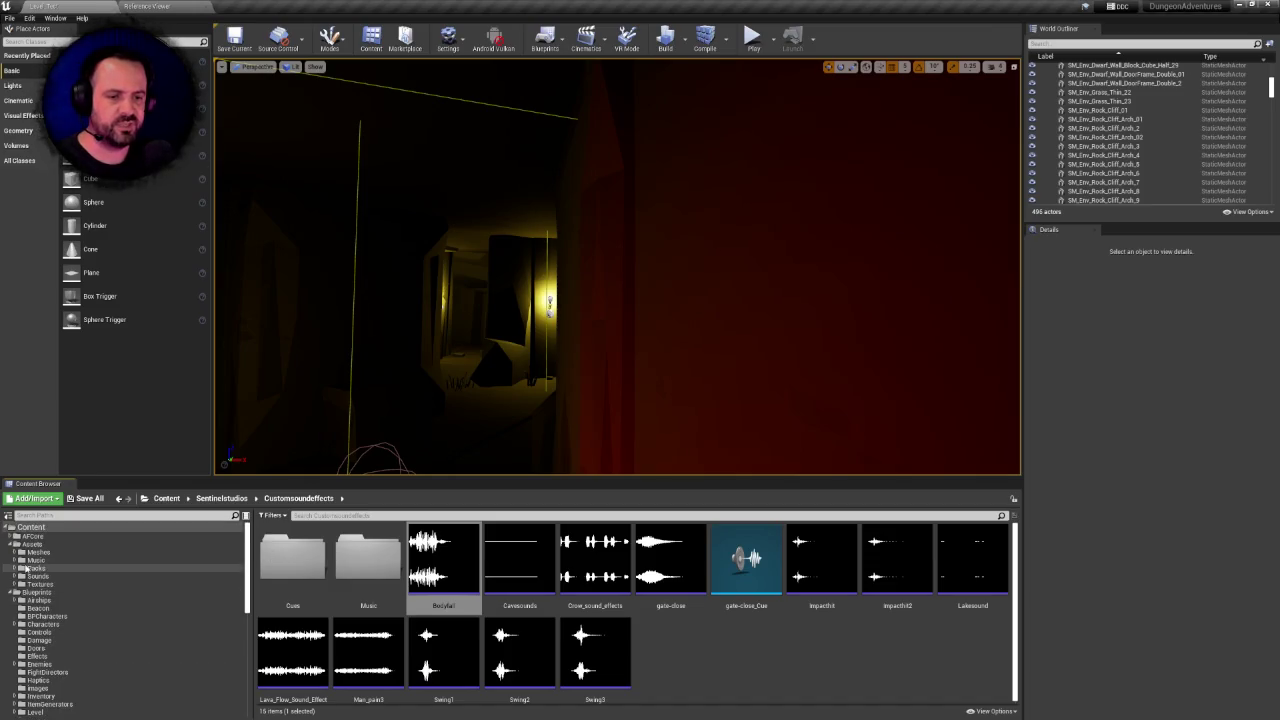
left_click(30, 527)
Search for BP_Pawn_Base and open the blueprint
type("par")
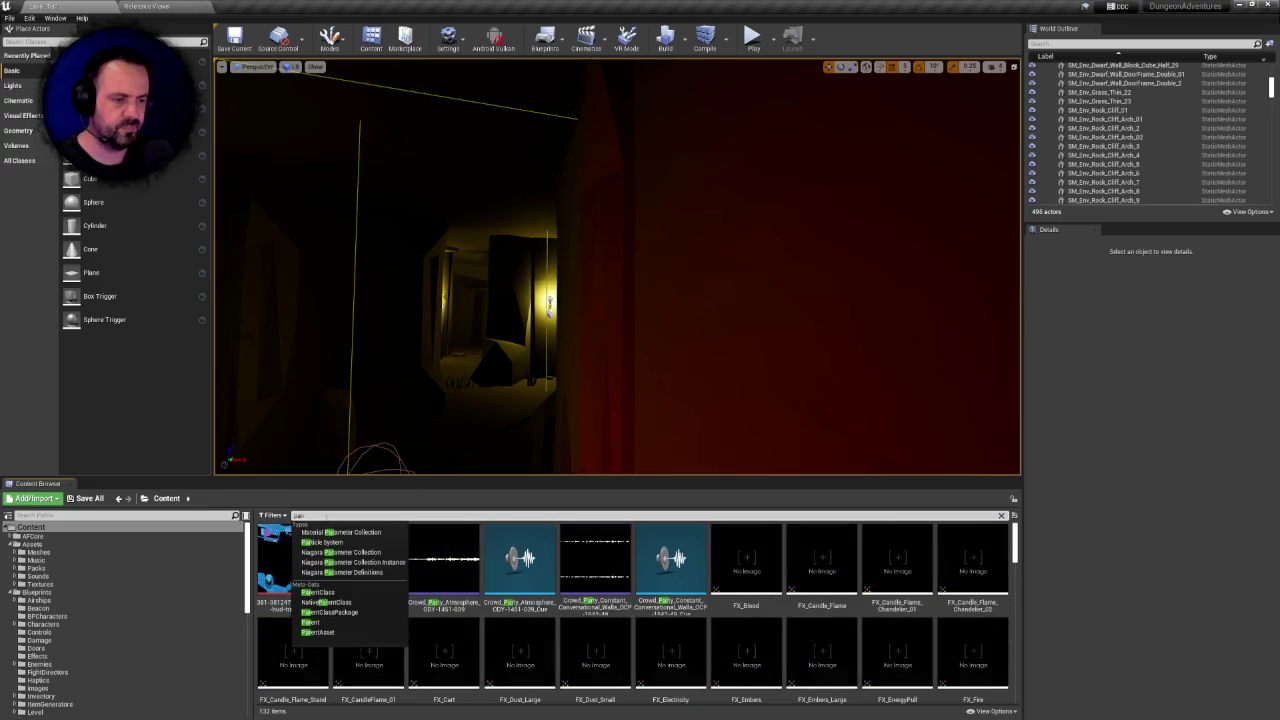
key("BackSpace")
type("wn_b")
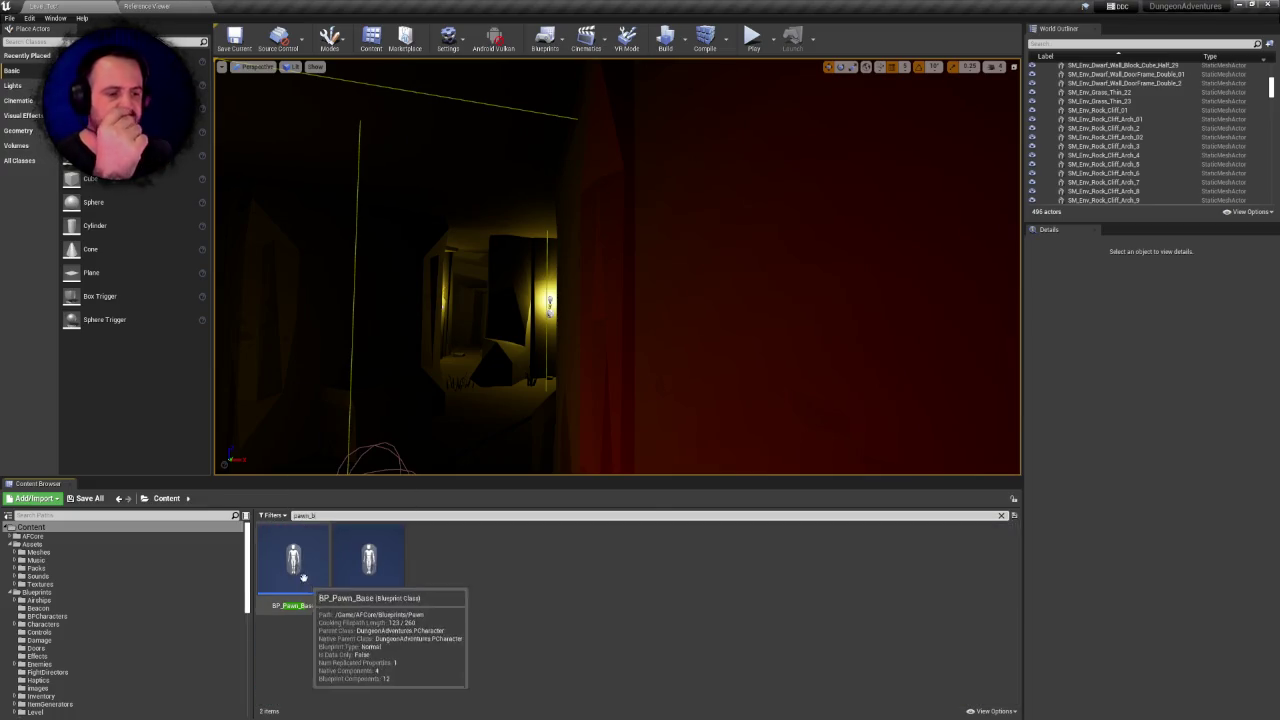
double_click(293, 565)
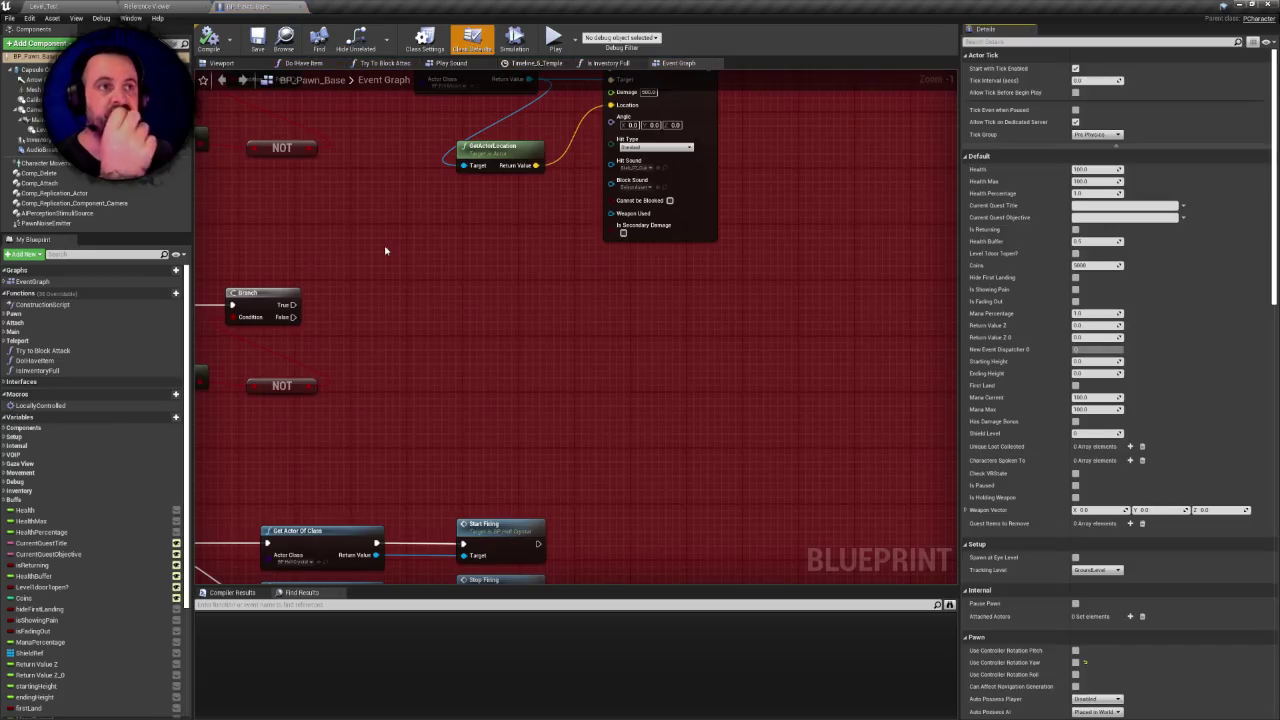
Pan and zoom around the BP_Pawn_Base Event Graph to survey its node groups
scroll(387, 243, "down", 6)
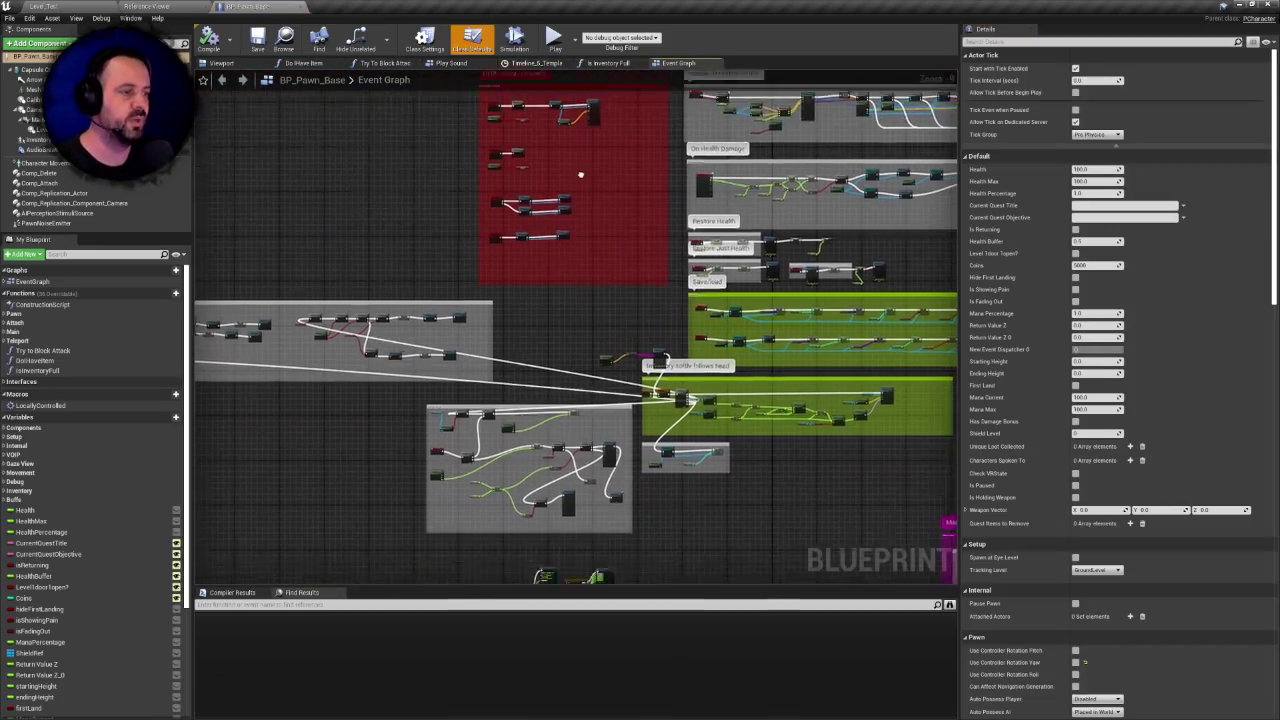
scroll(522, 267, "up", 5)
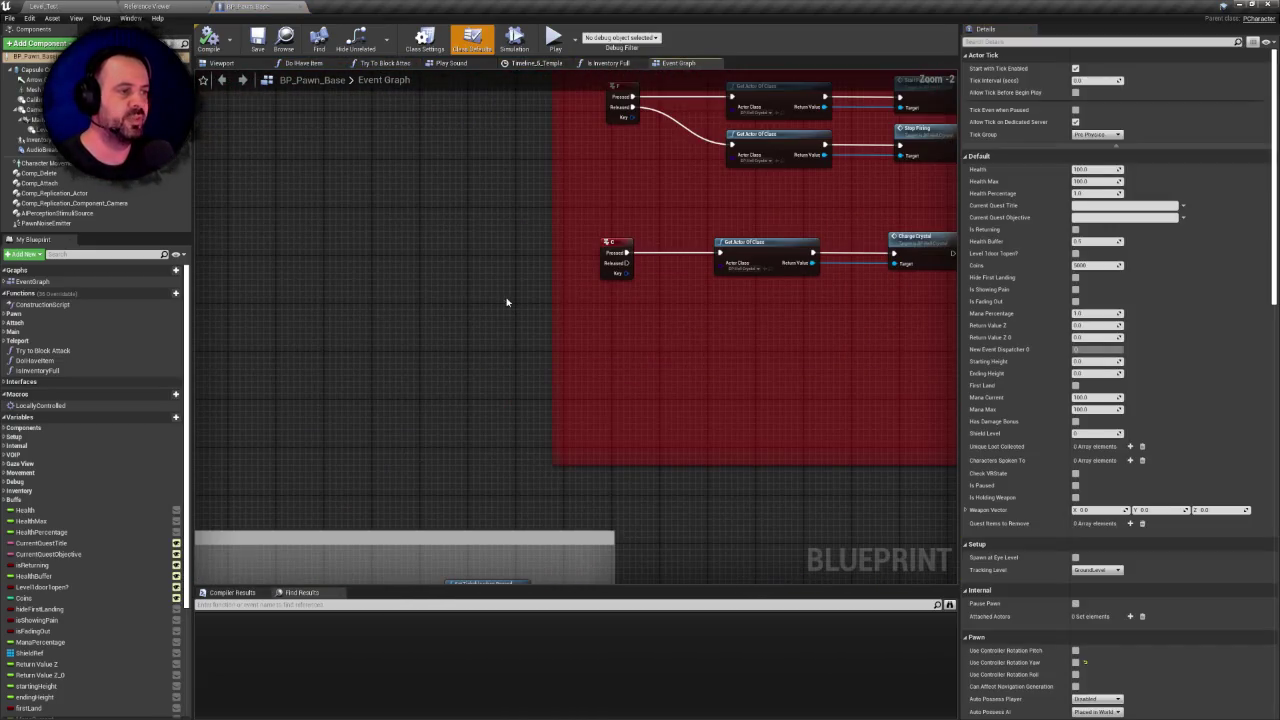
scroll(486, 291, "down", 3)
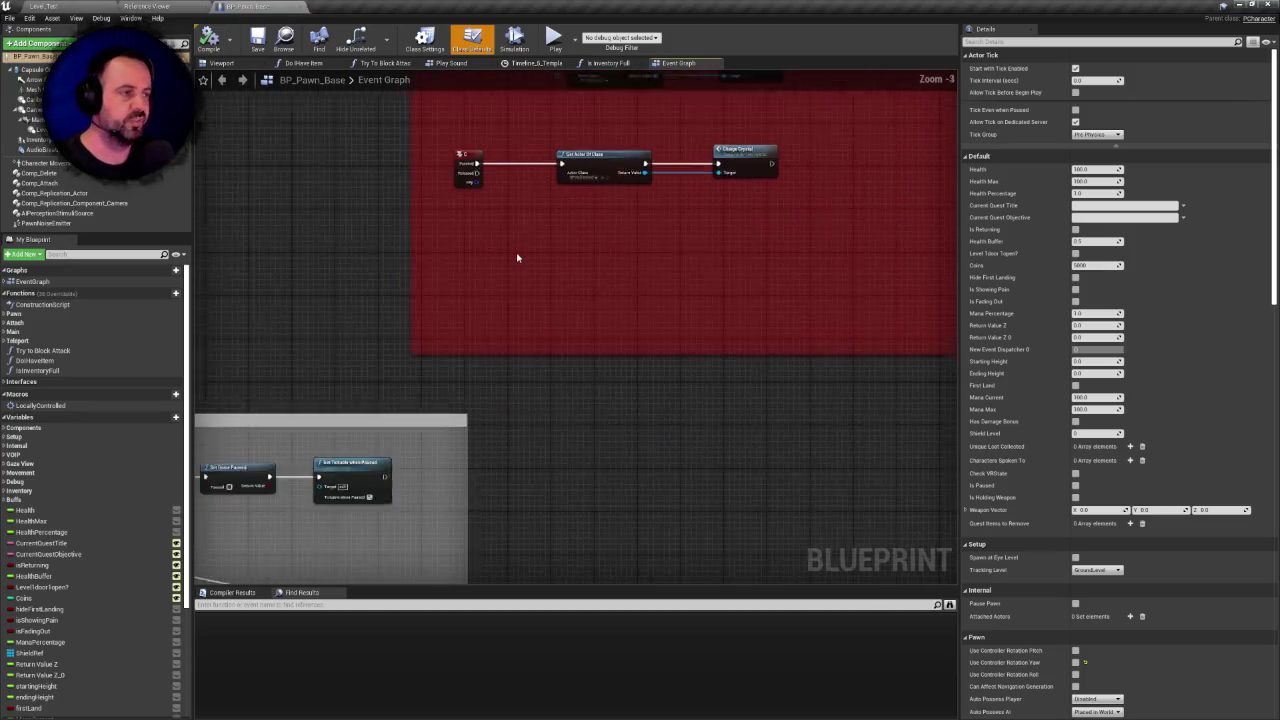
scroll(677, 322, "down", 5)
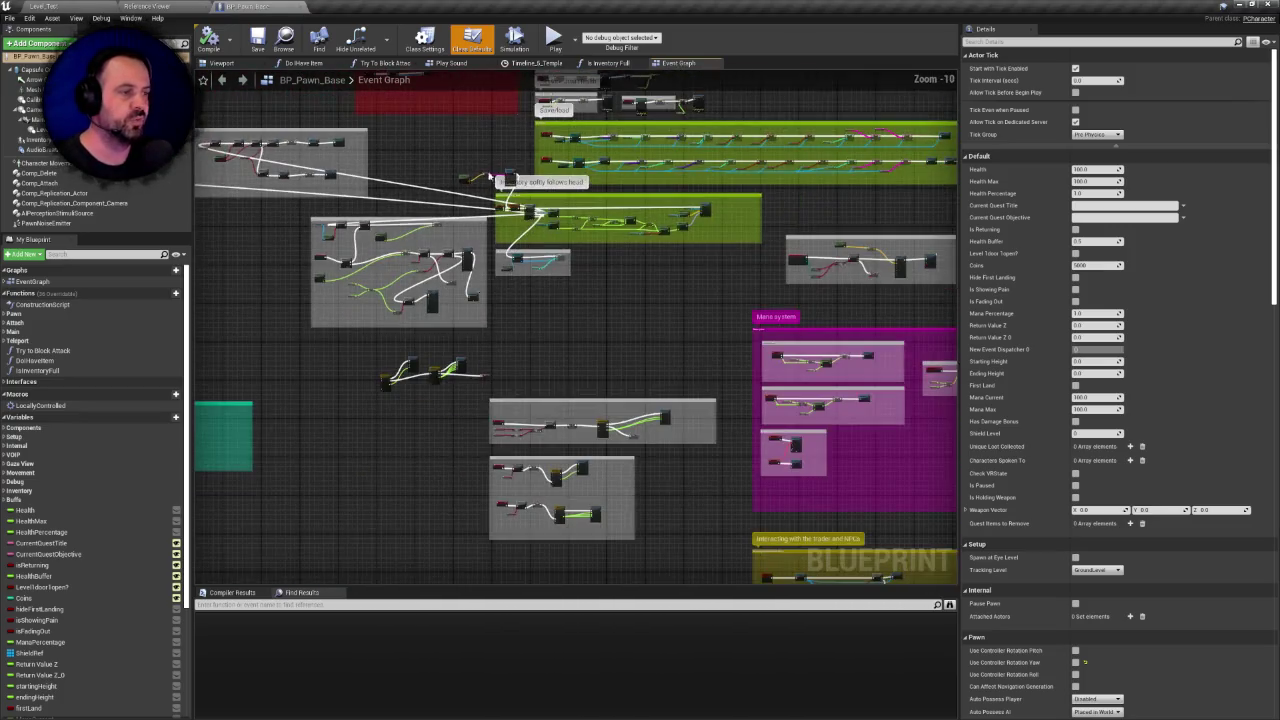
mouse_move(677, 322)
left_mouse_down()
mouse_move(721, 347)
mouse_move(794, 259)
left_mouse_up()
mouse_move(507, 294)
left_mouse_down()
mouse_move(530, 234)
mouse_move(285, 160)
left_mouse_up()
scroll(534, 289, "up", 6)
mouse_move(534, 289)
left_mouse_down()
mouse_move(528, 234)
mouse_move(507, 256)
mouse_move(700, 250)
mouse_move(740, 280)
left_mouse_up()
scroll(531, 288, "up", 2)
scroll(531, 288, "down", 5)
scroll(600, 320, "up", 3)
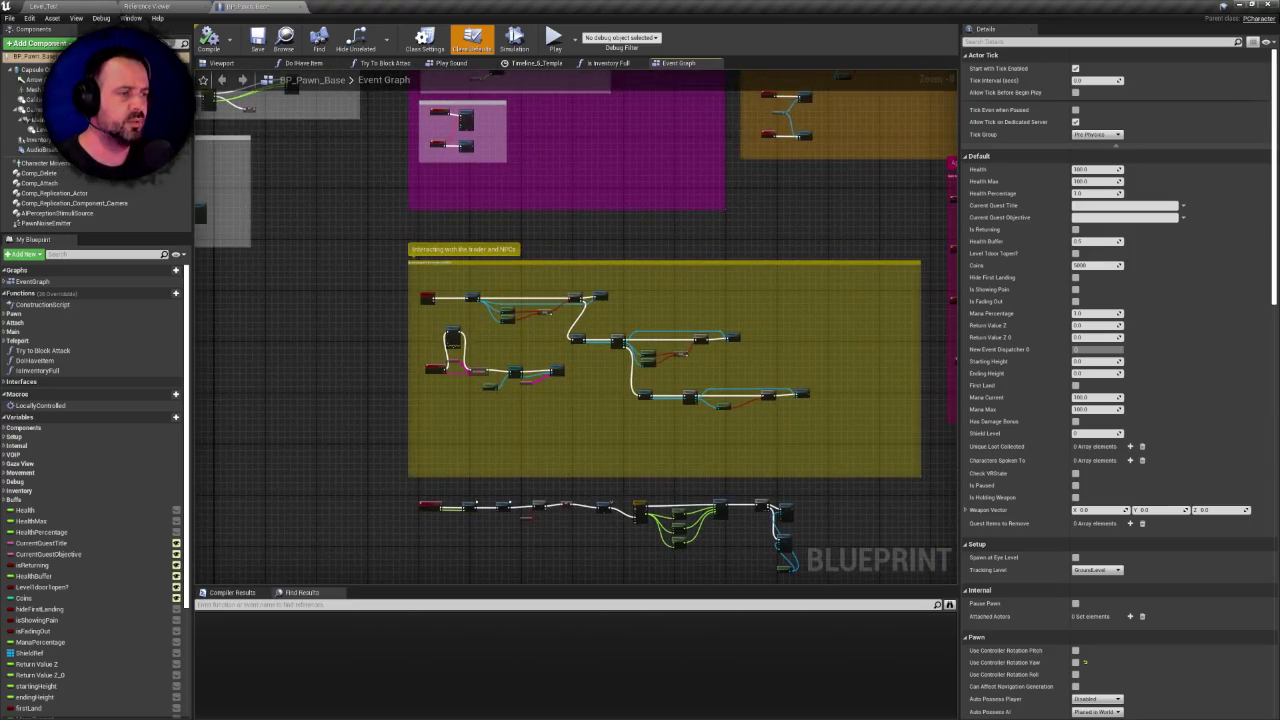
left_click_drag(420, 220, 609, 343)
scroll(609, 343, "down", 8)
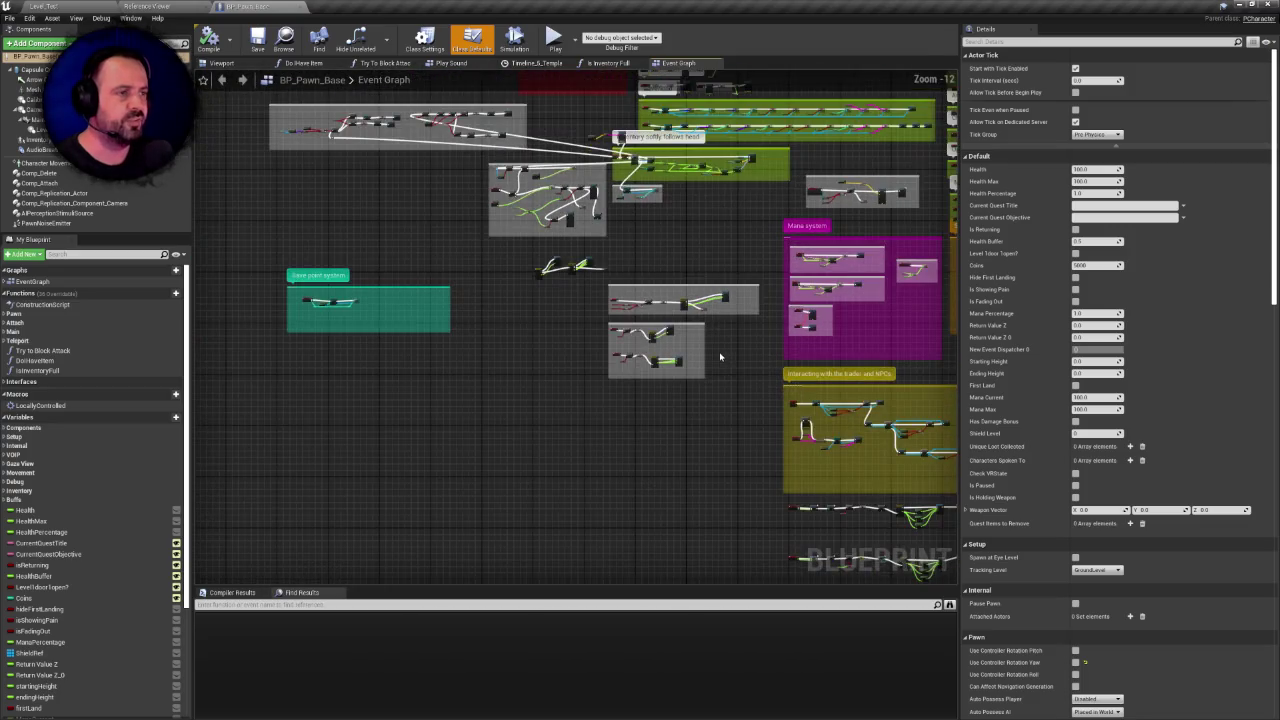
left_click_drag(637, 403, 367, 283)
scroll(591, 342, "up", 6)
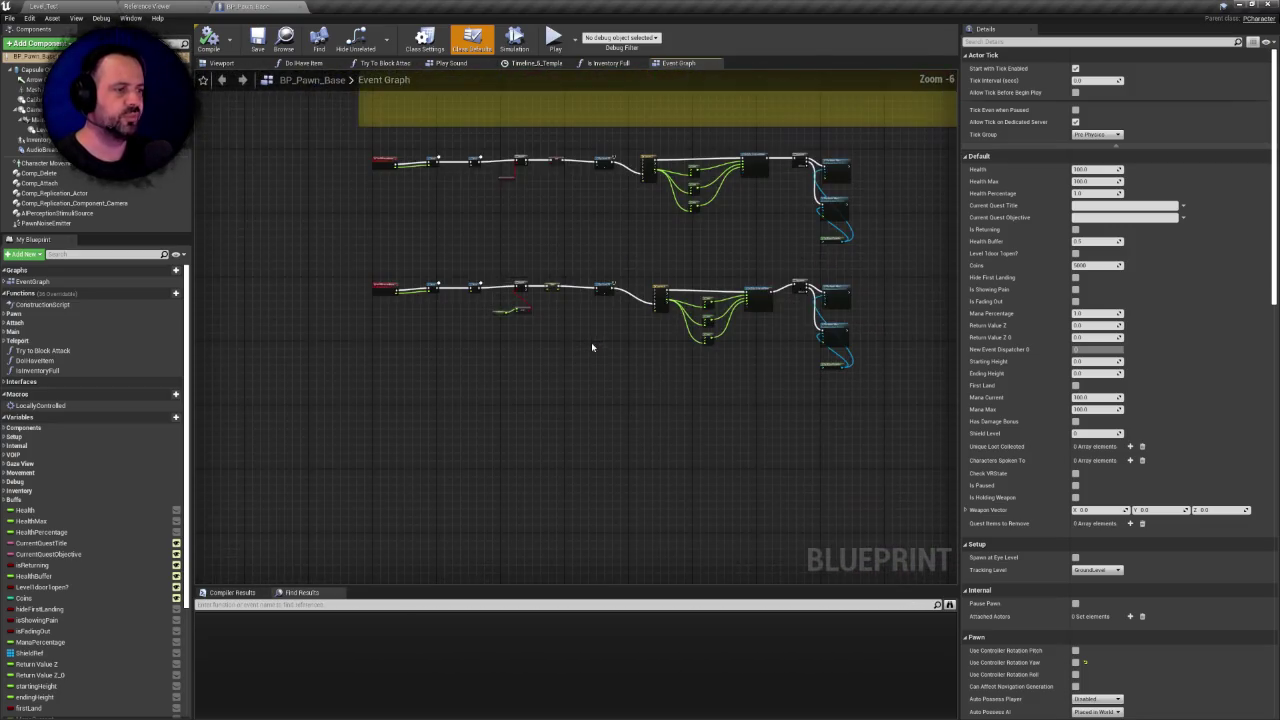
mouse_move(540, 337)
left_mouse_down()
mouse_move(543, 406)
mouse_move(528, 294)
mouse_move(505, 248)
mouse_move(486, 428)
left_mouse_up()
scroll(523, 374, "up", 3)
scroll(505, 248, "down", 5)
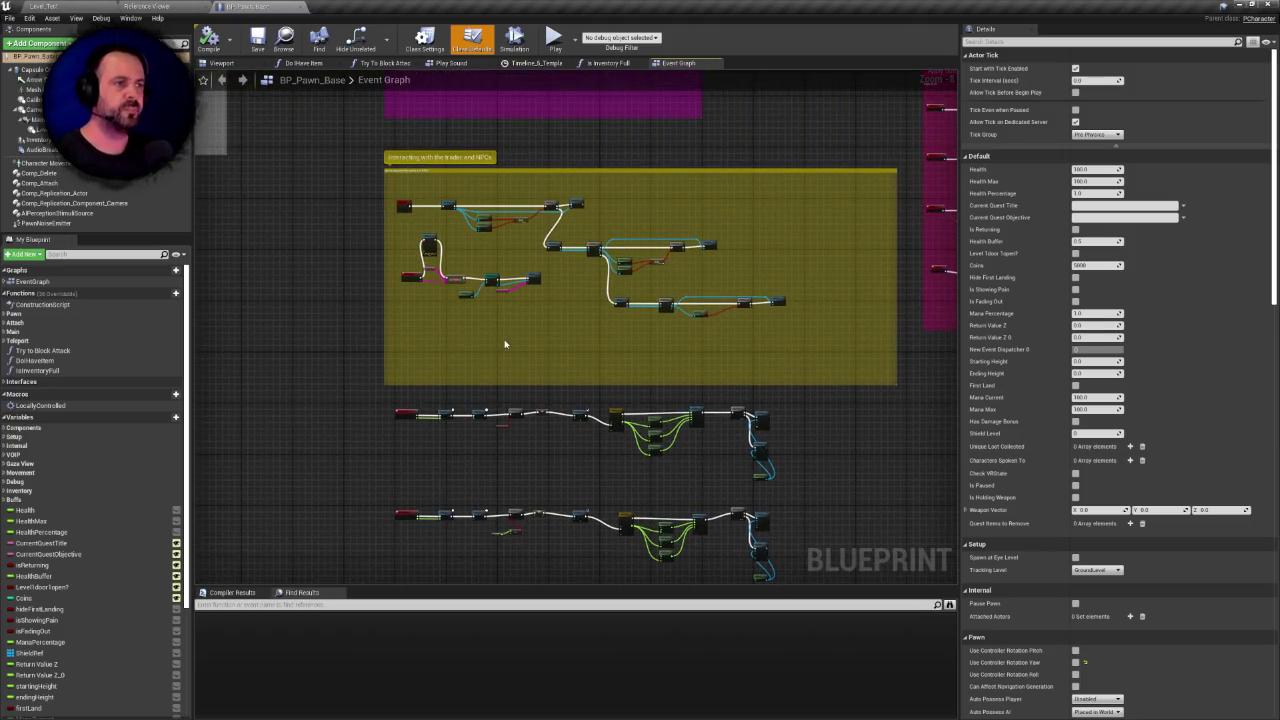
scroll(487, 261, "down", 2)
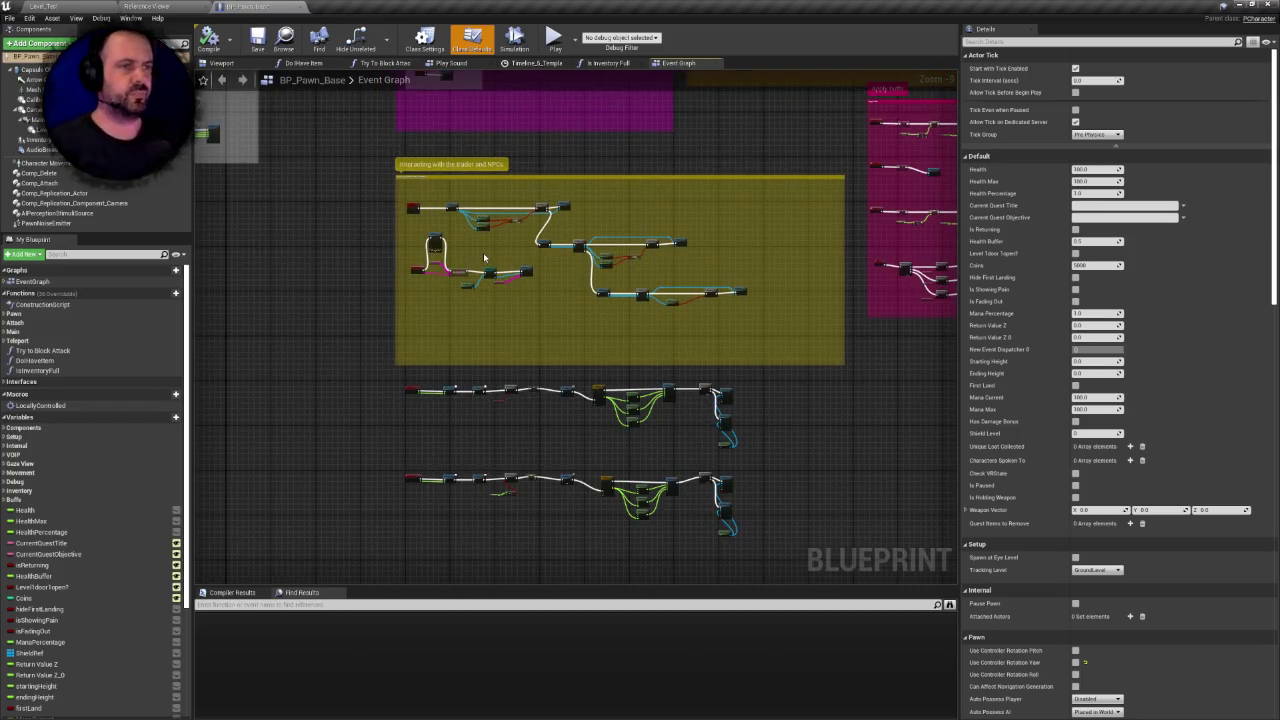
Find the Falling Damage Play Sound 2D node and browse to its sound asset
mouse_move(288, 223)
left_mouse_down()
mouse_move(634, 343)
mouse_move(506, 481)
left_mouse_up()
mouse_move(407, 434)
left_mouse_down()
mouse_move(582, 366)
mouse_move(471, 433)
left_mouse_up()
scroll(582, 366, "up", 3)
scroll(582, 366, "up", 2)
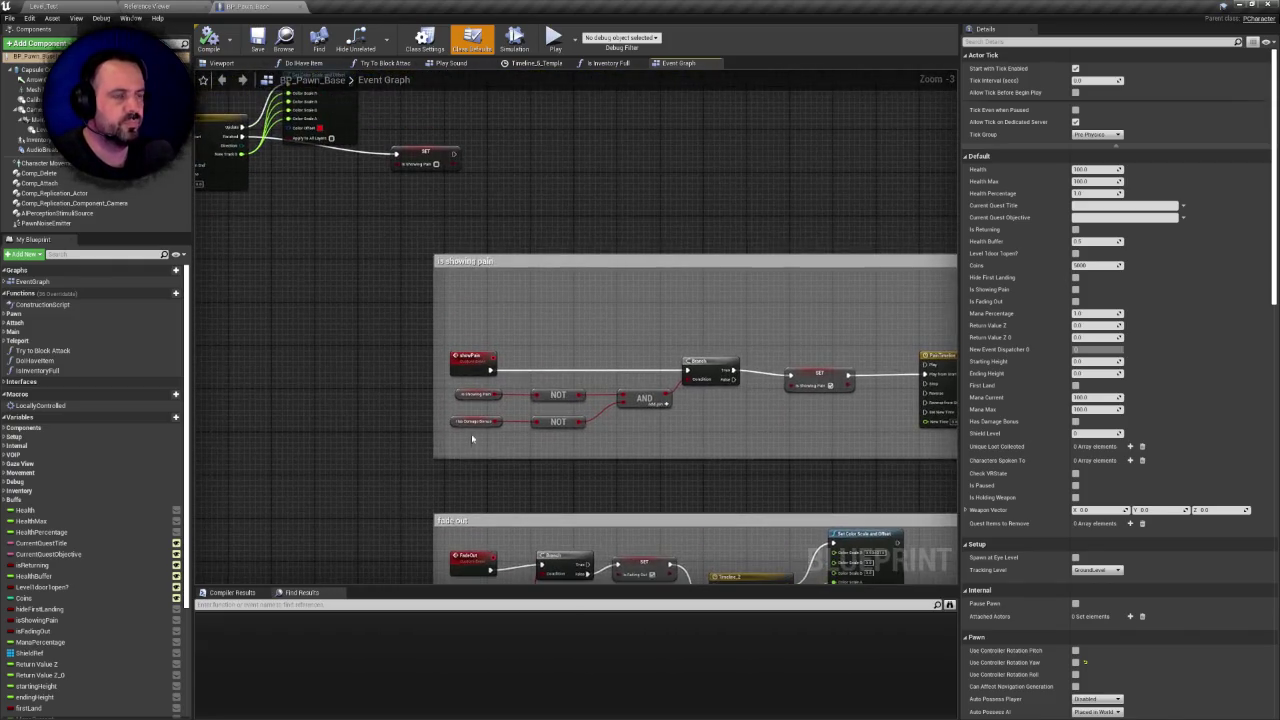
scroll(588, 474, "down", 2)
left_click_drag(588, 474, 622, 488)
scroll(475, 292, "up", 3)
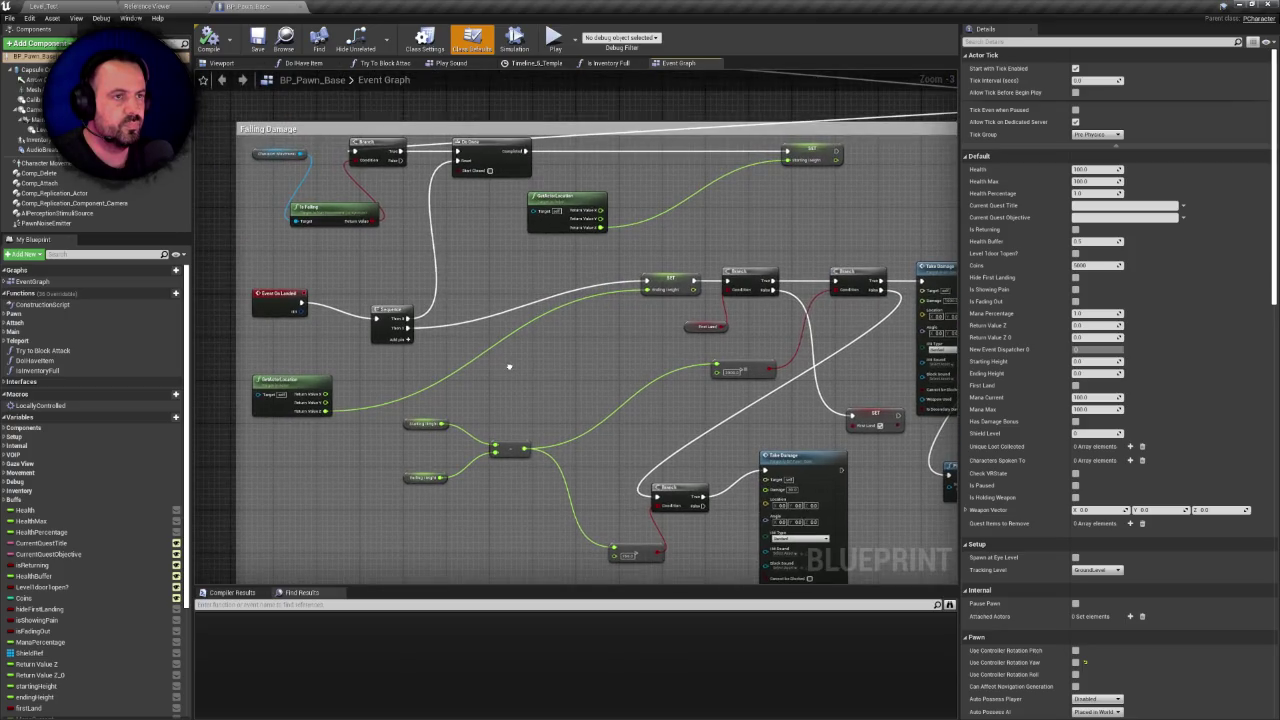
scroll(323, 292, "up", 1)
left_click_drag(687, 373, 615, 309)
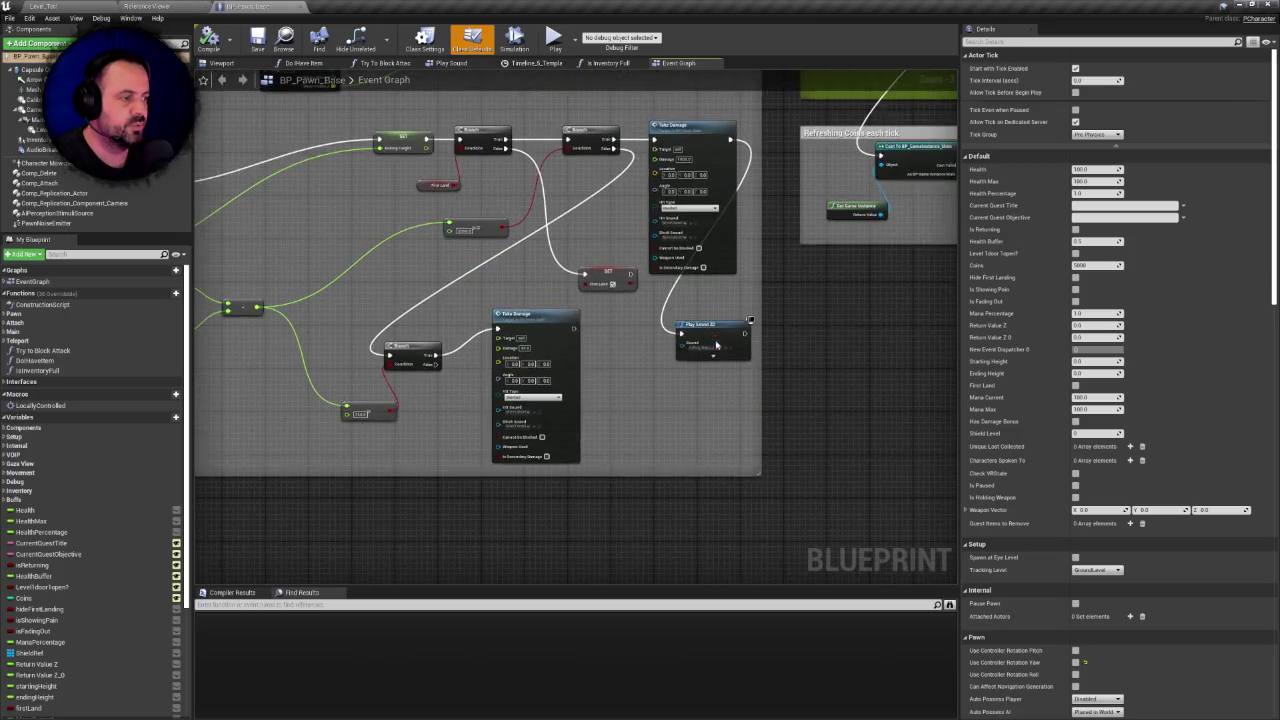
scroll(703, 356, "up", 1)
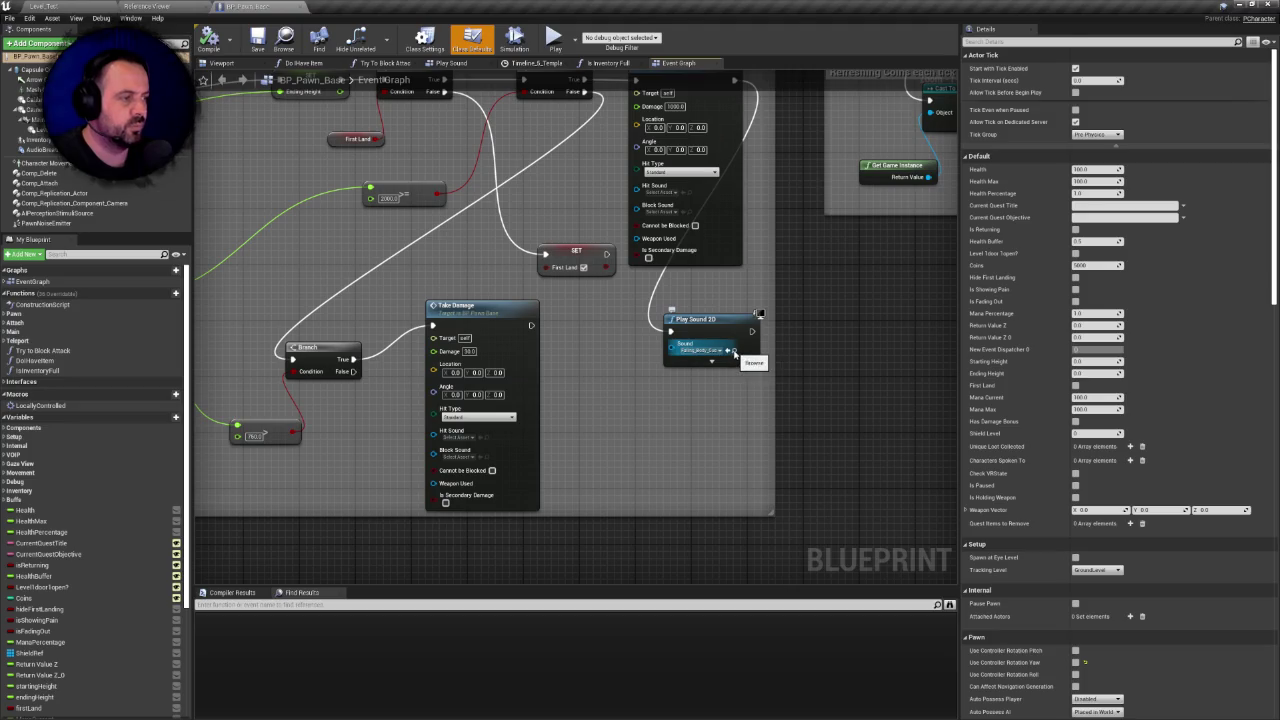
left_click(734, 350)
Preview the Falling_Body sound wave and the Falling_Body_Cue
left_click(293, 558)
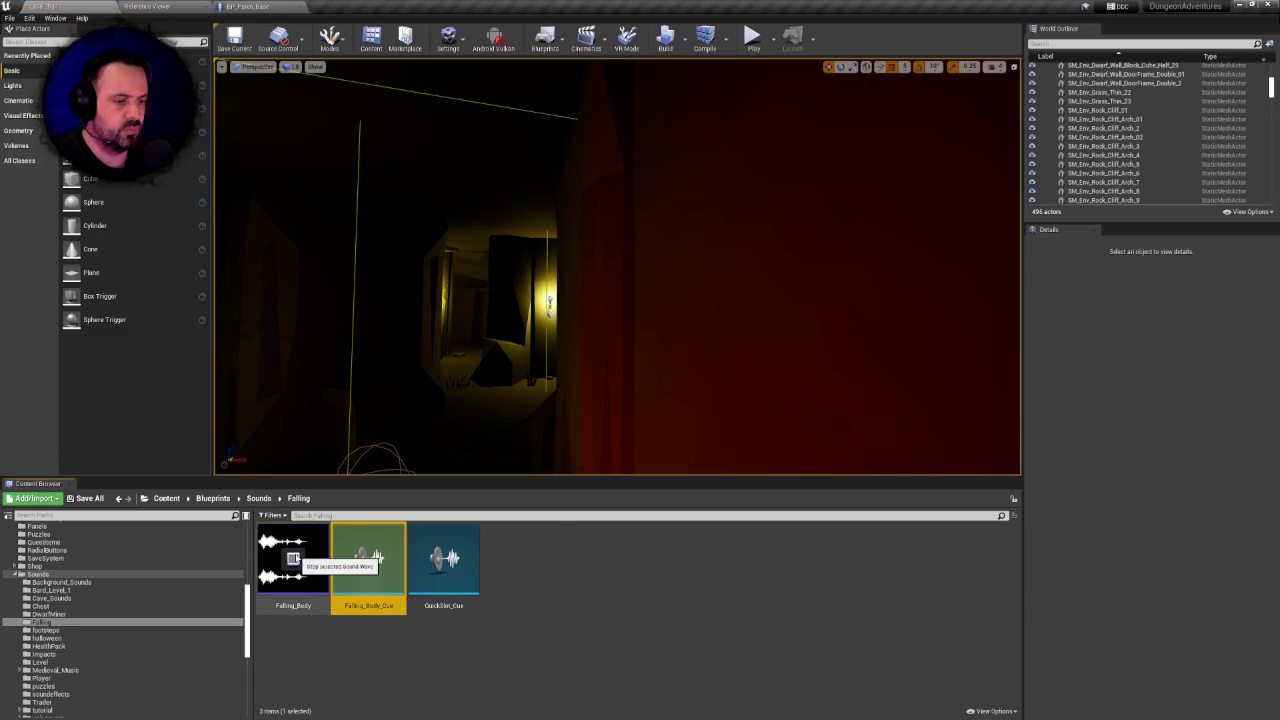
left_click(366, 559)
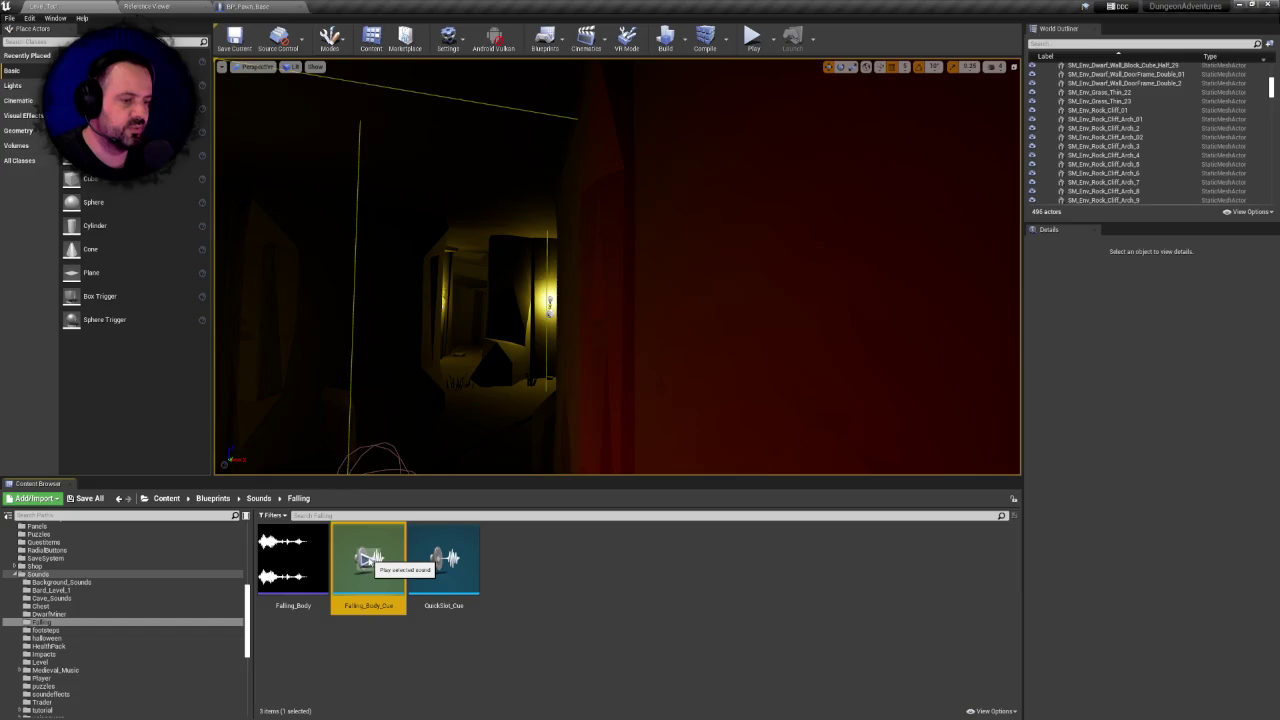
left_click(293, 558)
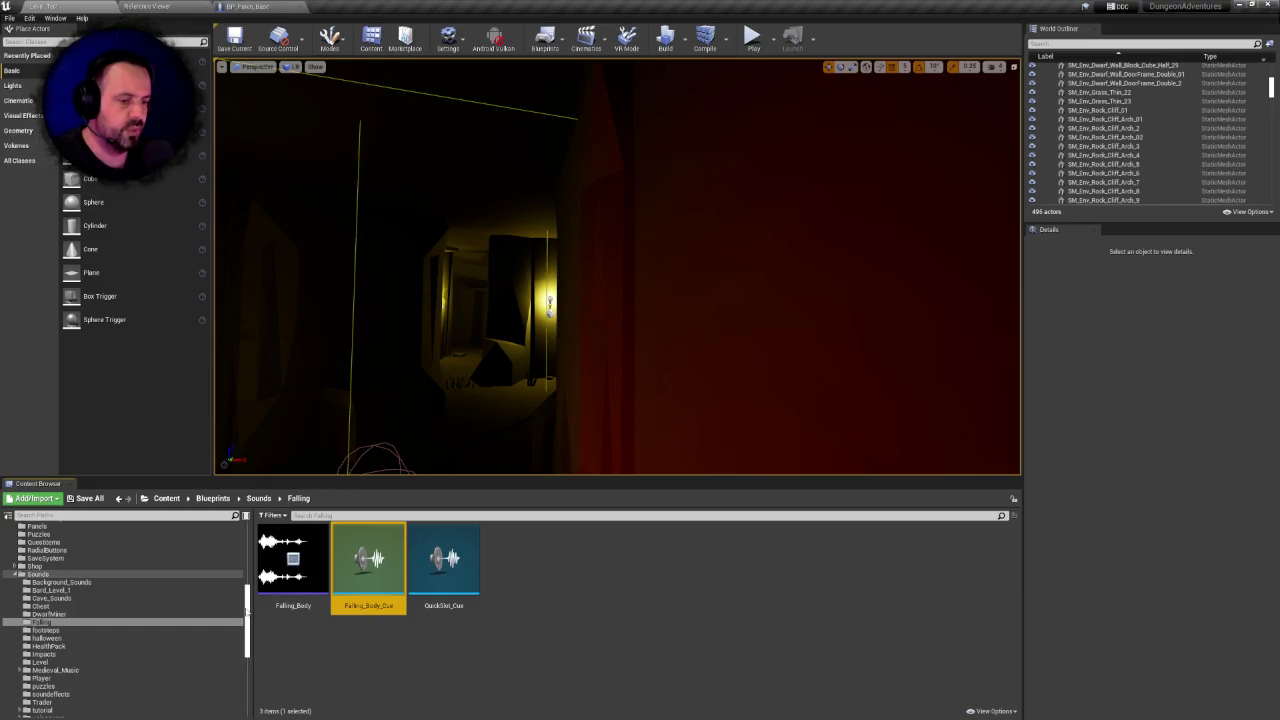
Browse from the Content root through Effects into the Sentinelstudios folder
scroll(120, 600, "up", 10)
left_click(29, 530)
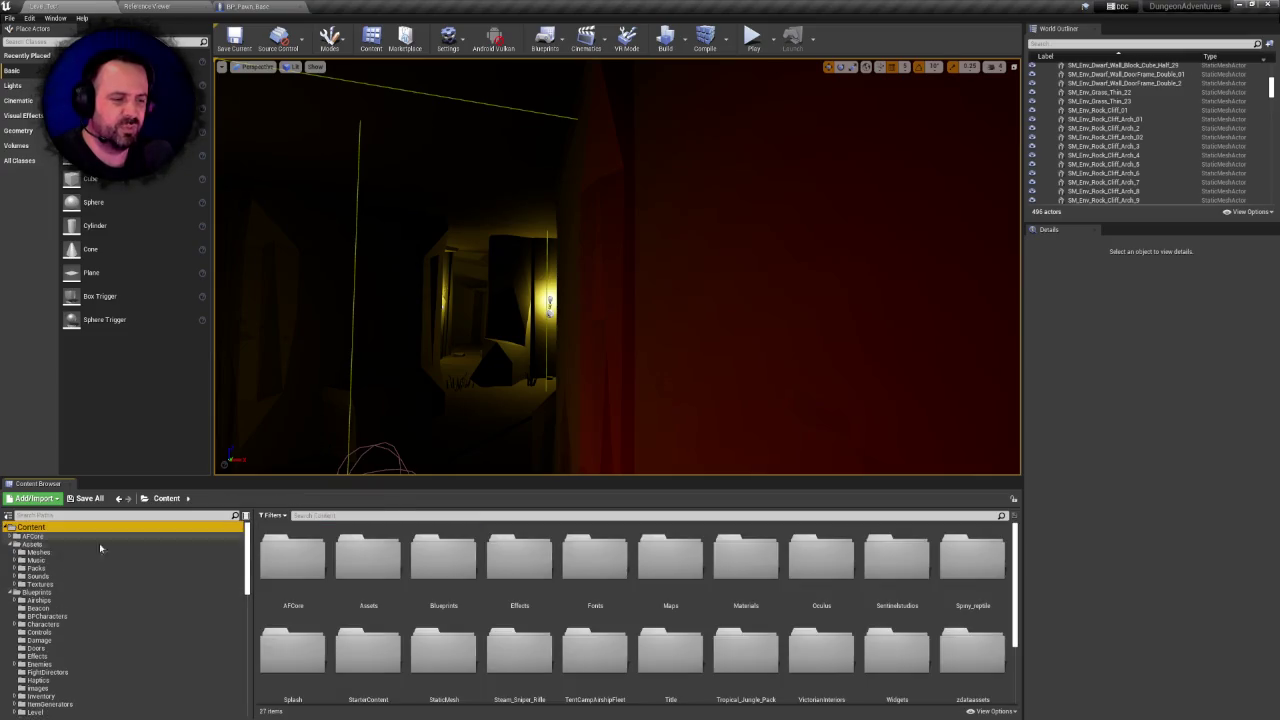
scroll(216, 575, "down", 5)
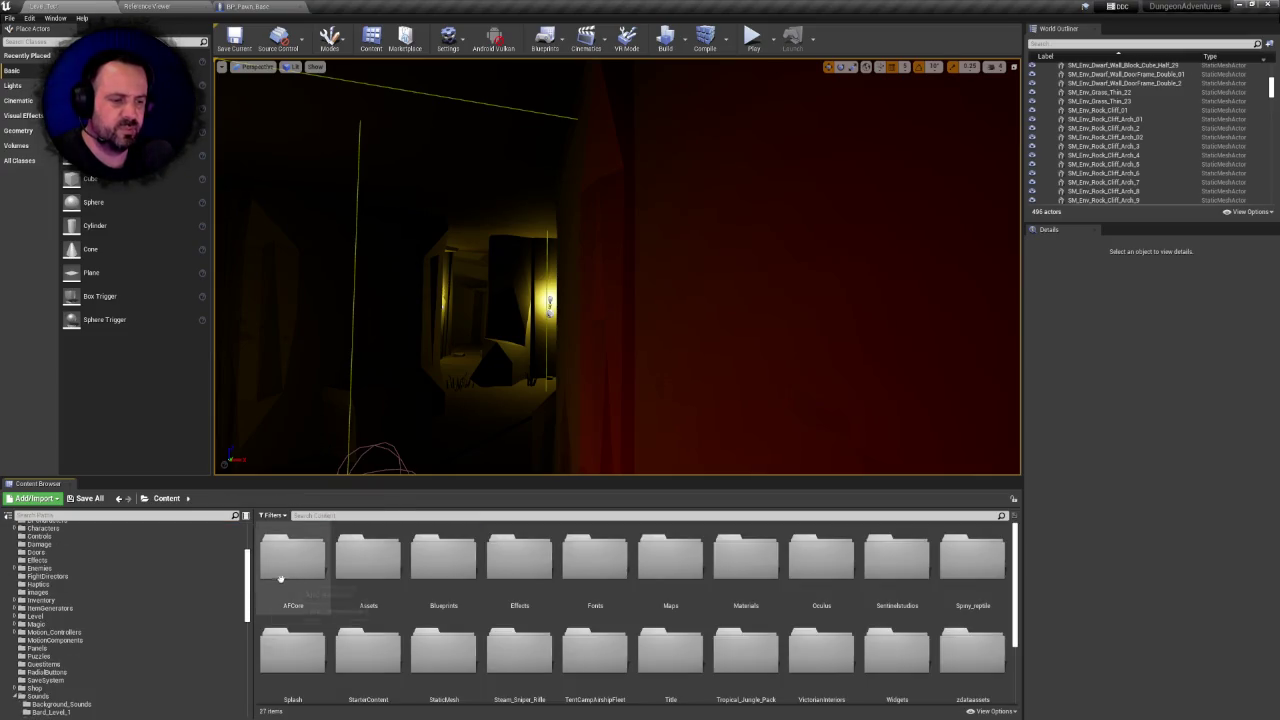
scroll(191, 611, "down", 2)
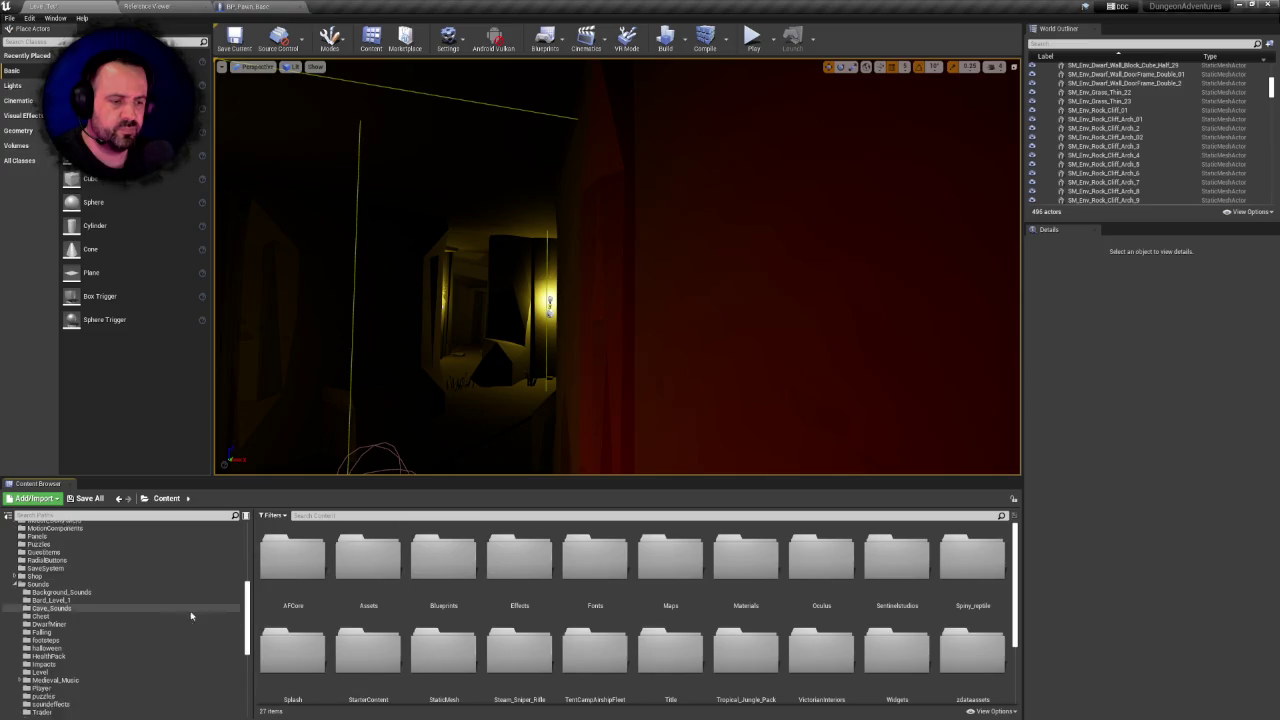
scroll(370, 600, "down", 2)
scroll(160, 607, "up", 2)
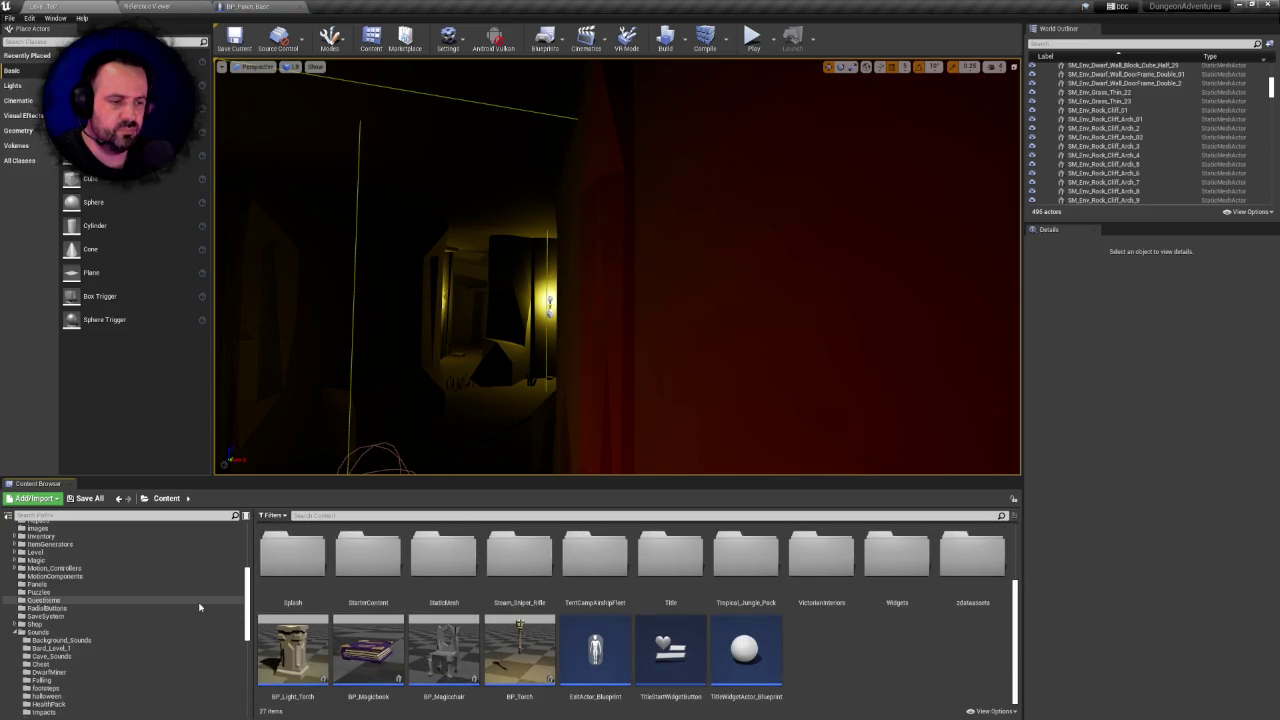
scroll(94, 589, "up", 3)
scroll(76, 580, "up", 2)
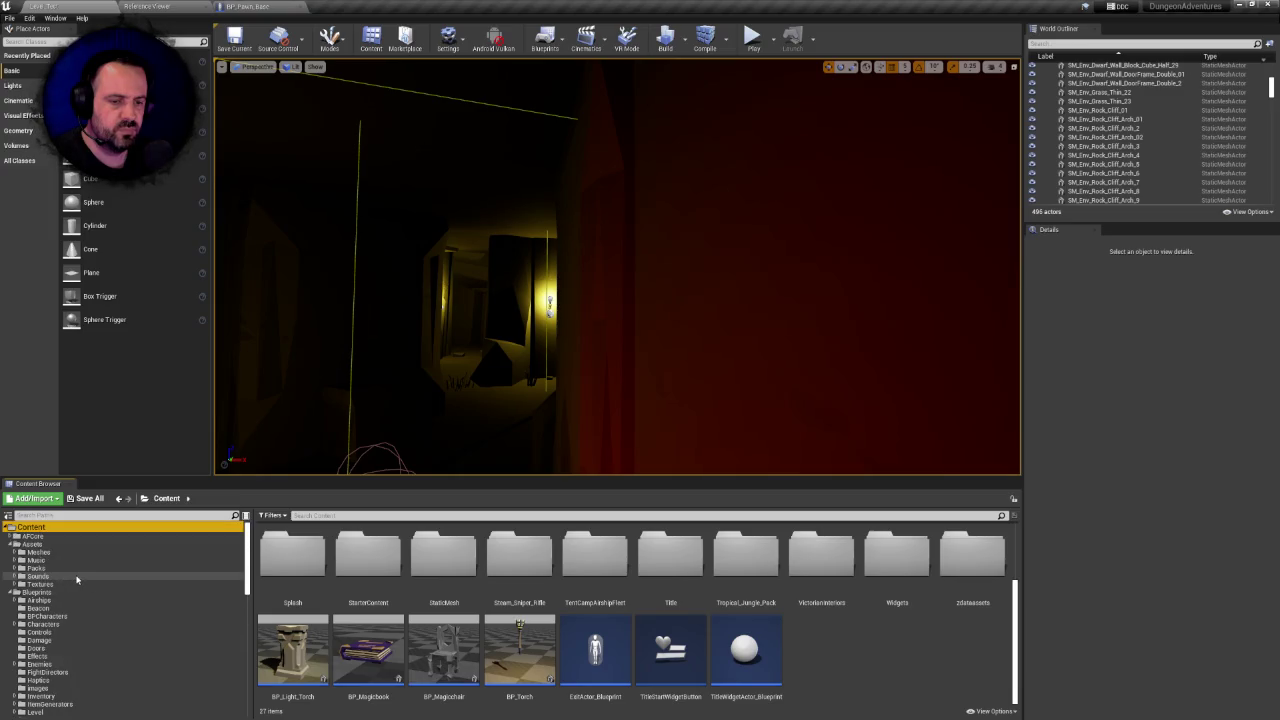
scroll(104, 575, "down", 6)
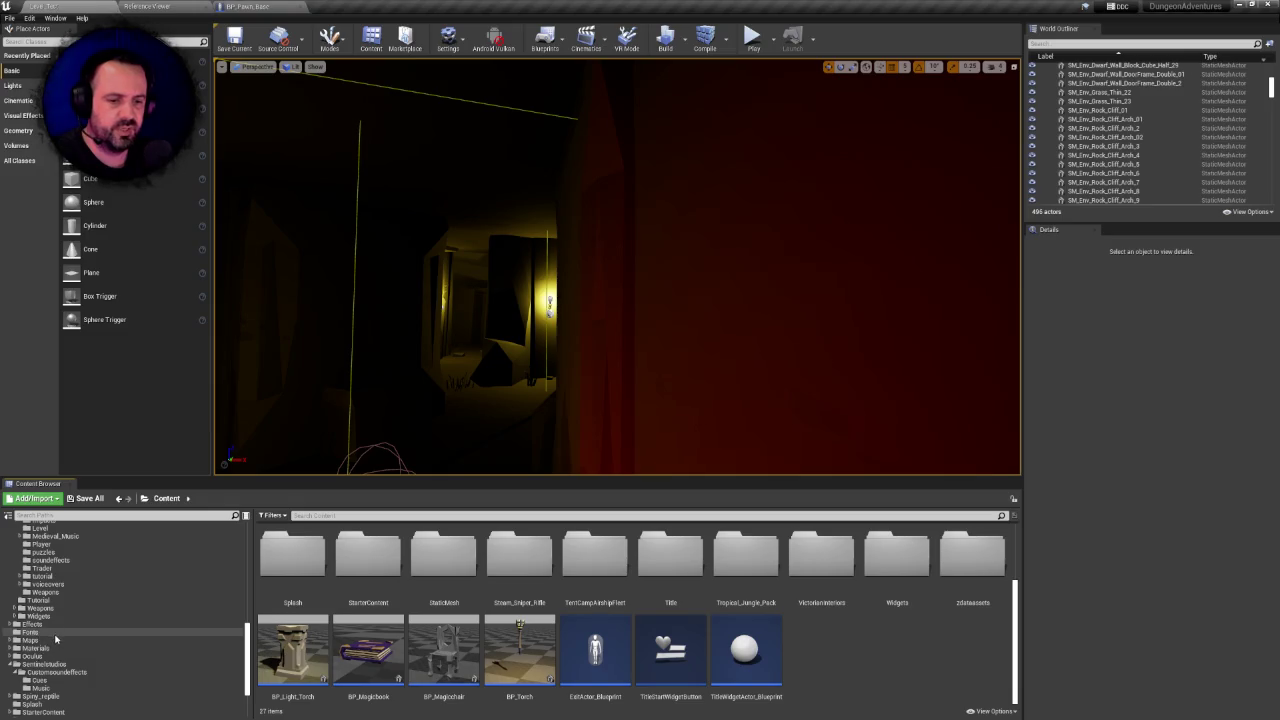
left_click(42, 625)
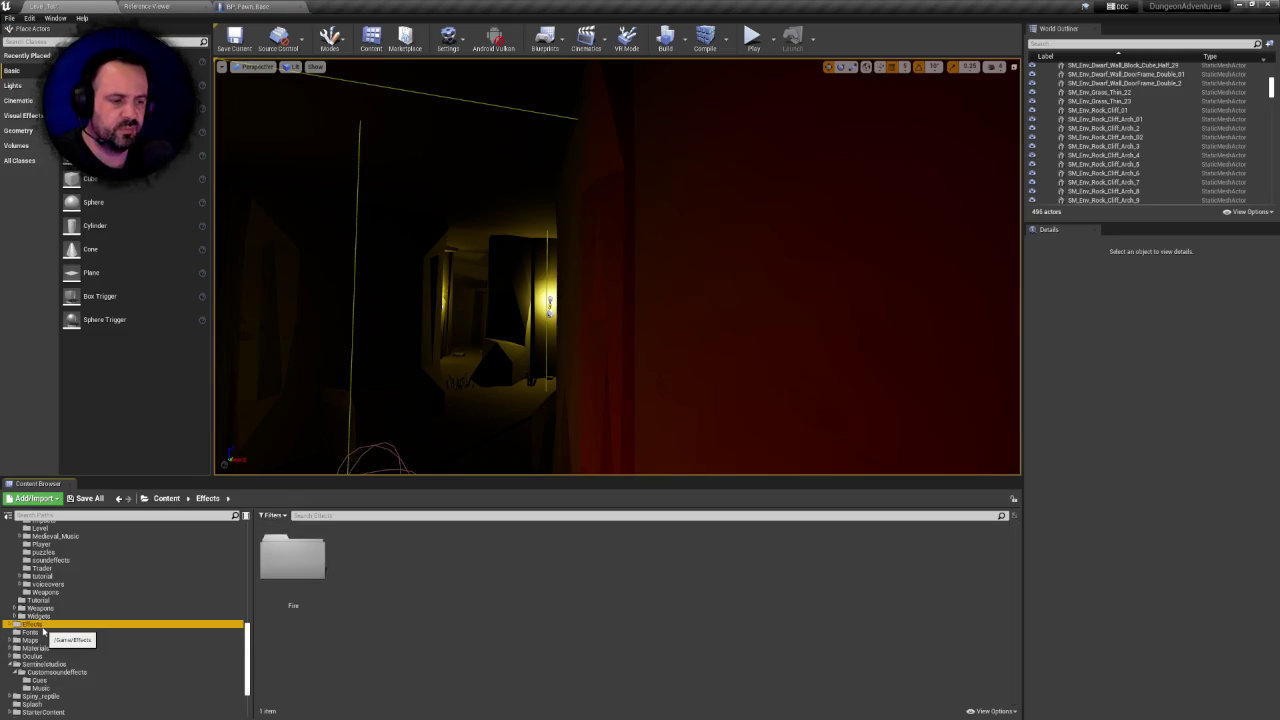
left_click(30, 665)
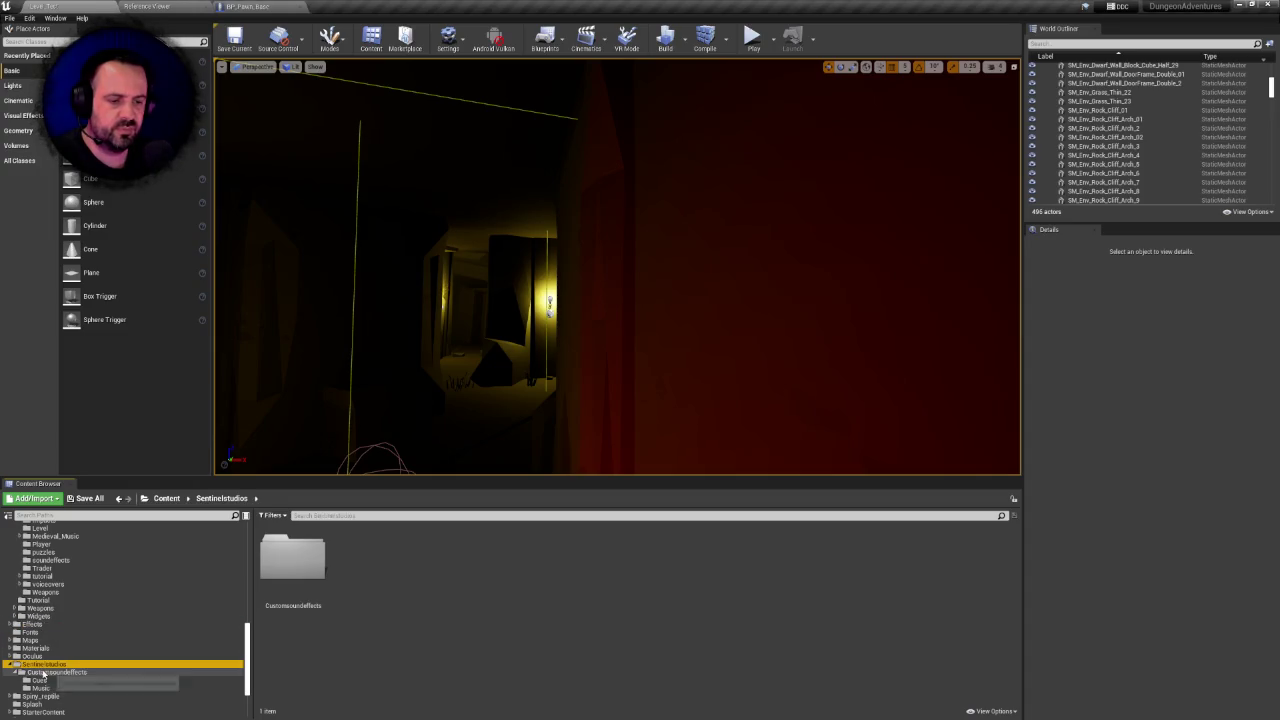
Open Customsoundeffects and preview the Cavesounds, Swing1 and Swing3 sound waves
double_click(292, 560)
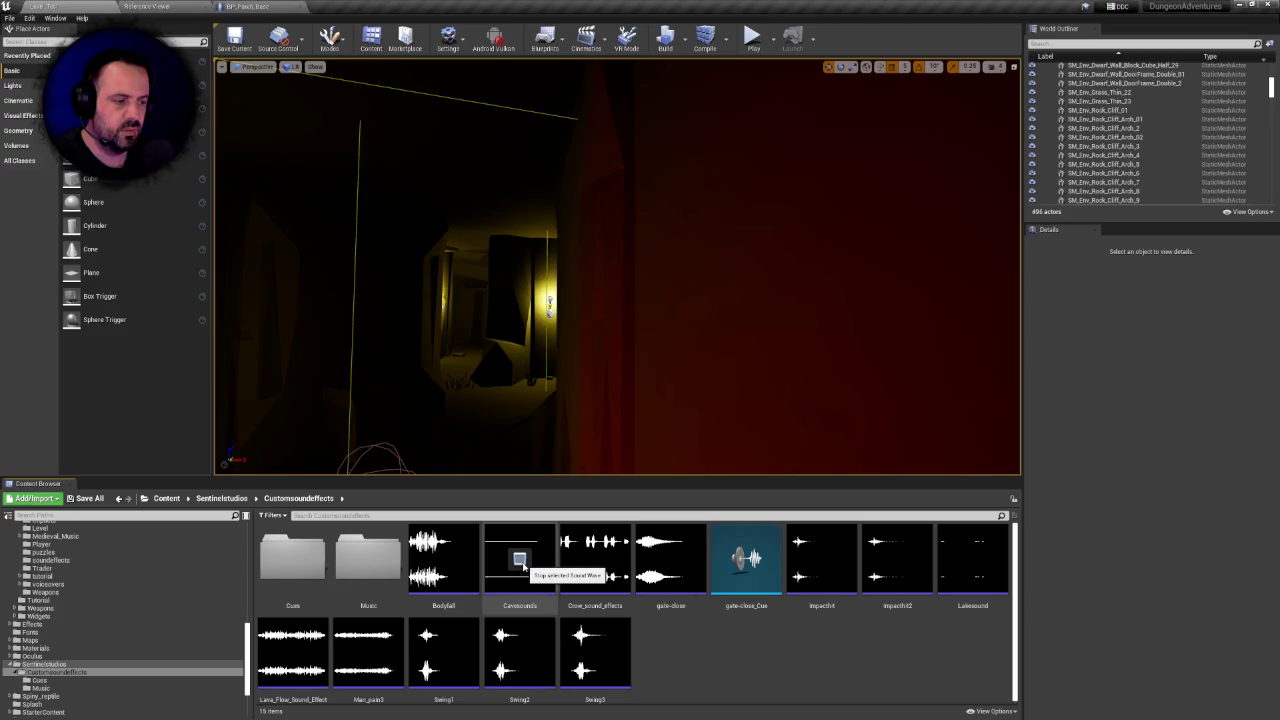
left_click(522, 564)
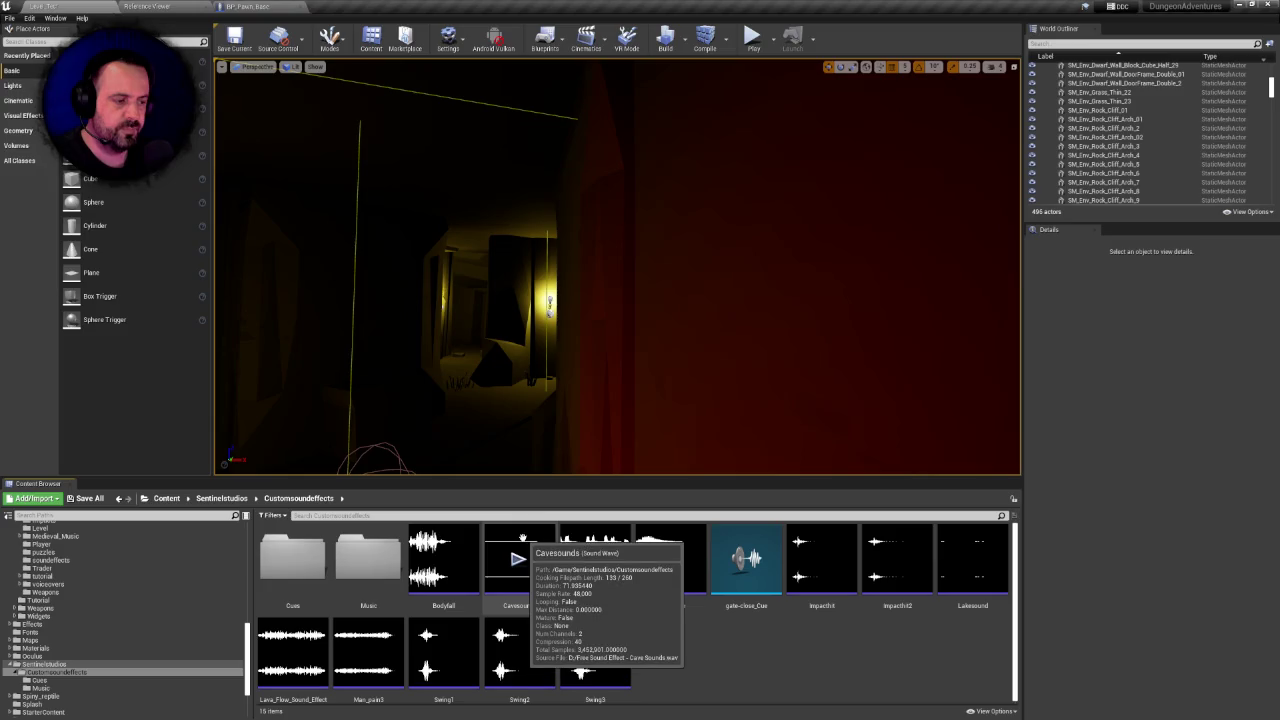
left_click(520, 563)
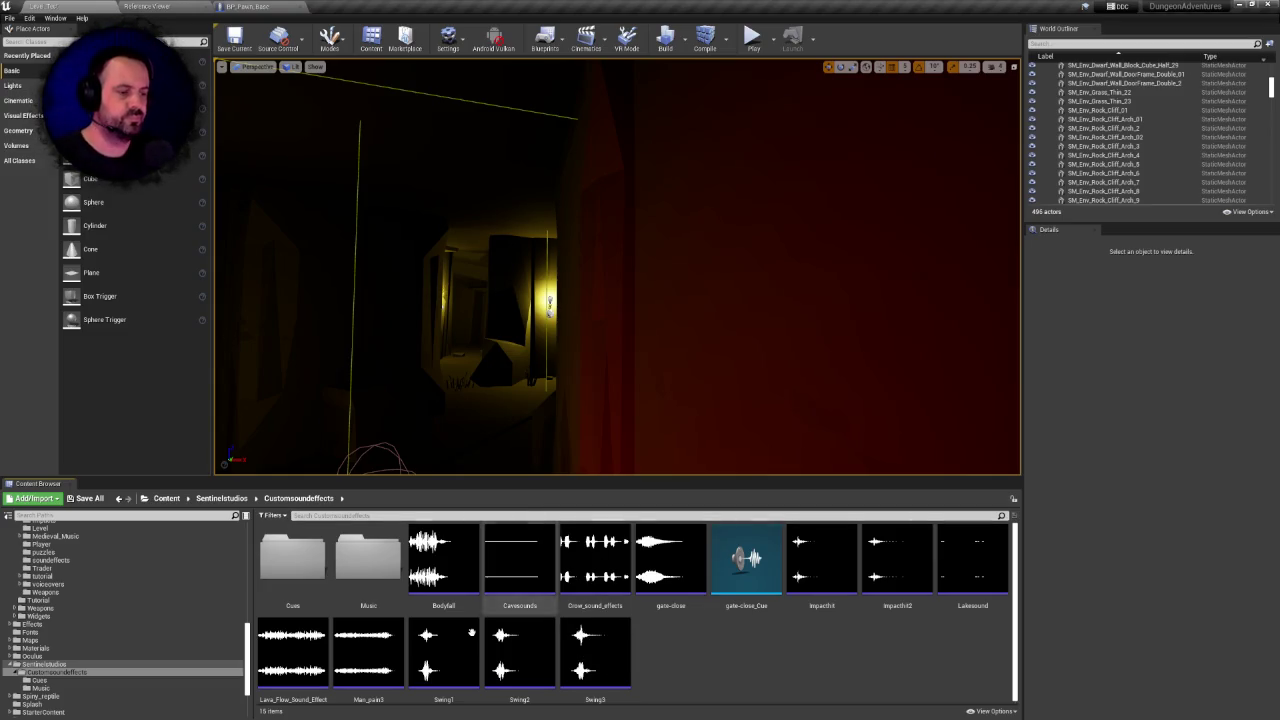
left_click(444, 652)
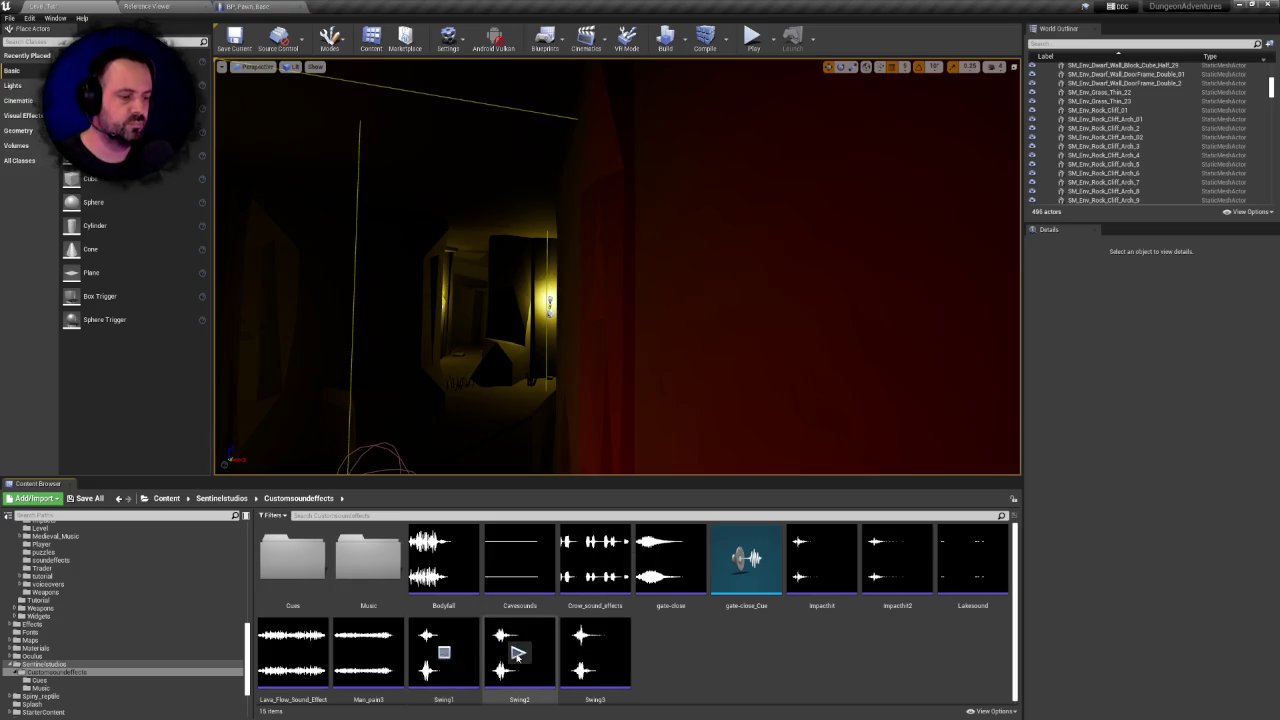
left_click(590, 653)
Check Swing1's referencing assets in the Reference Viewer, then close it
right_click(451, 626)
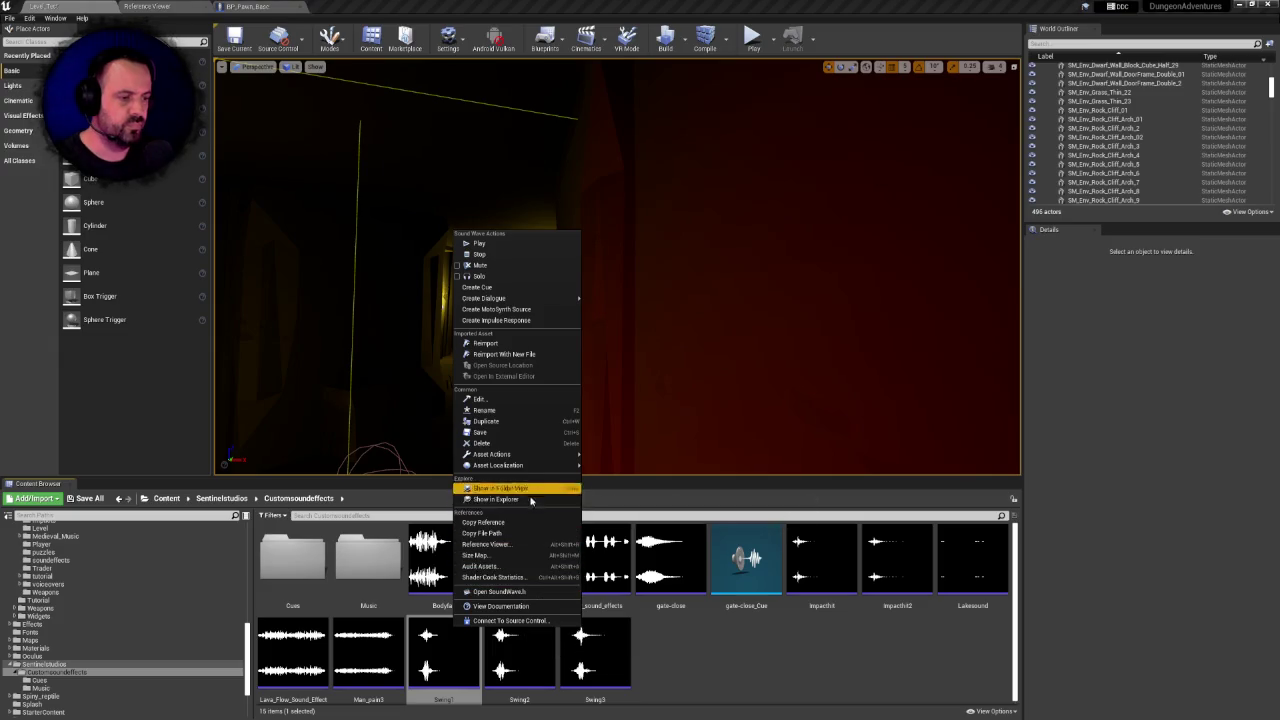
left_click(500, 543)
left_click(206, 7)
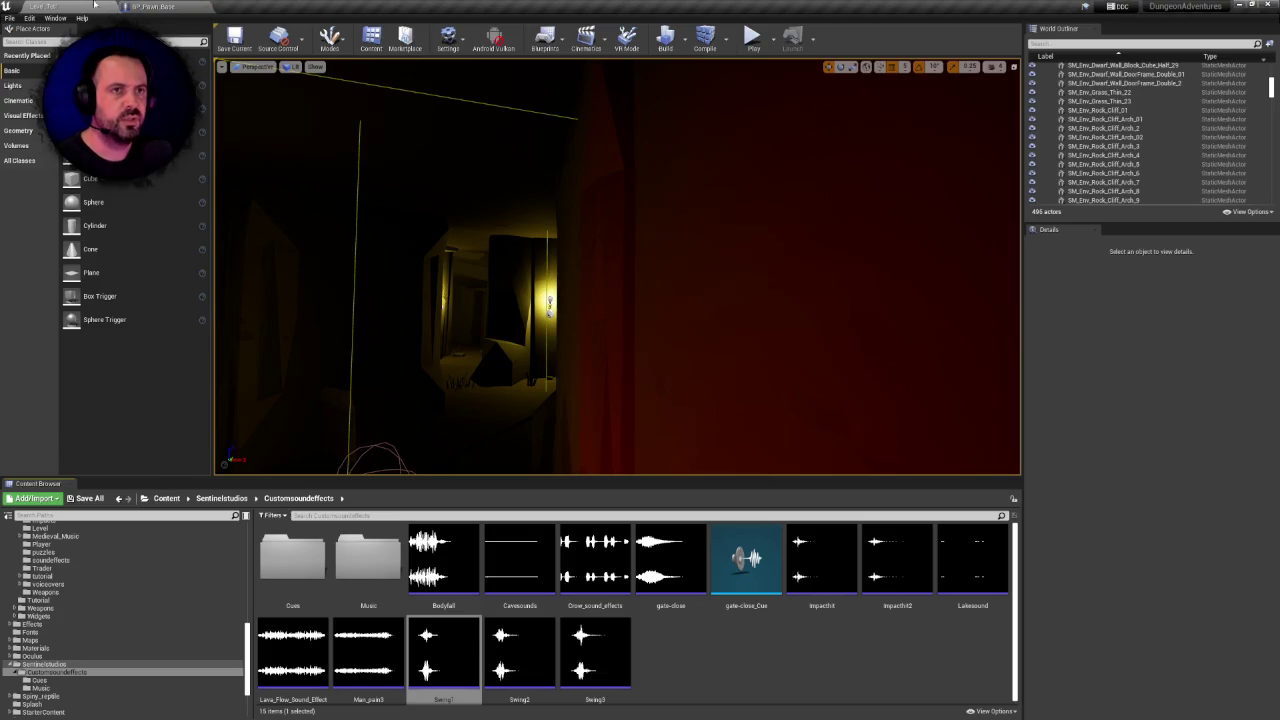
mouse_move(291, 652)
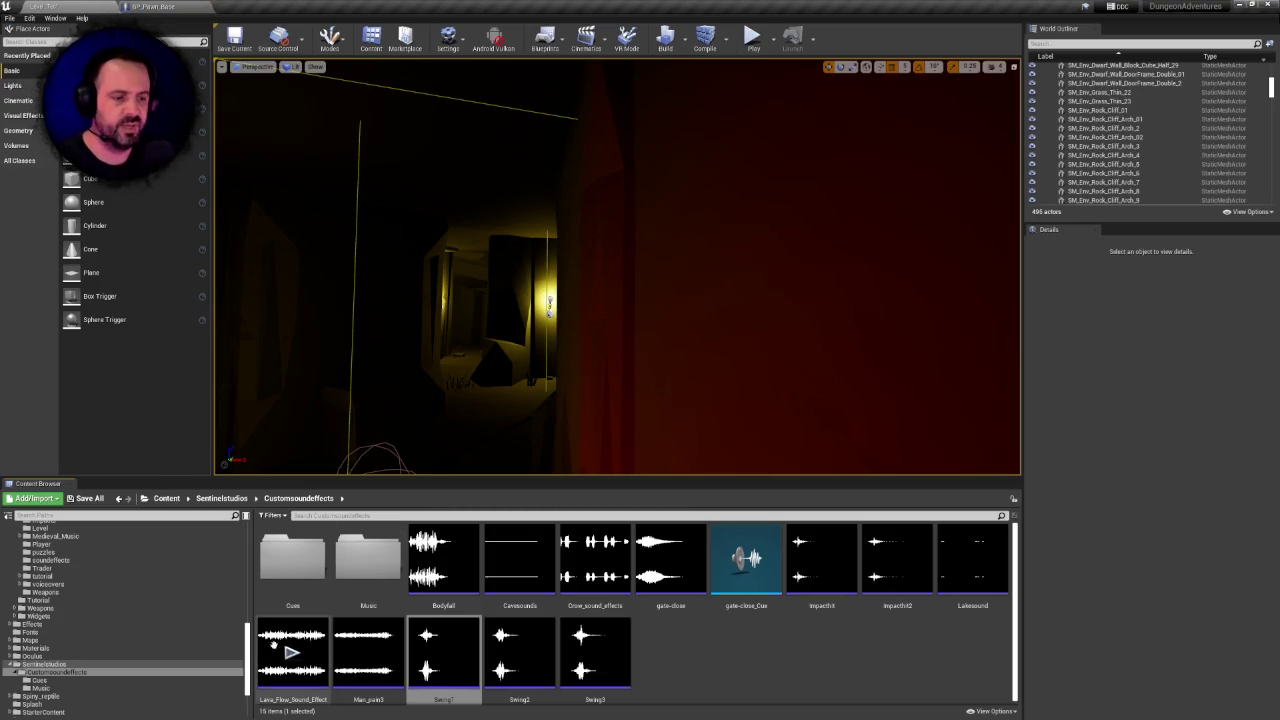
scroll(80, 620, "up", 5)
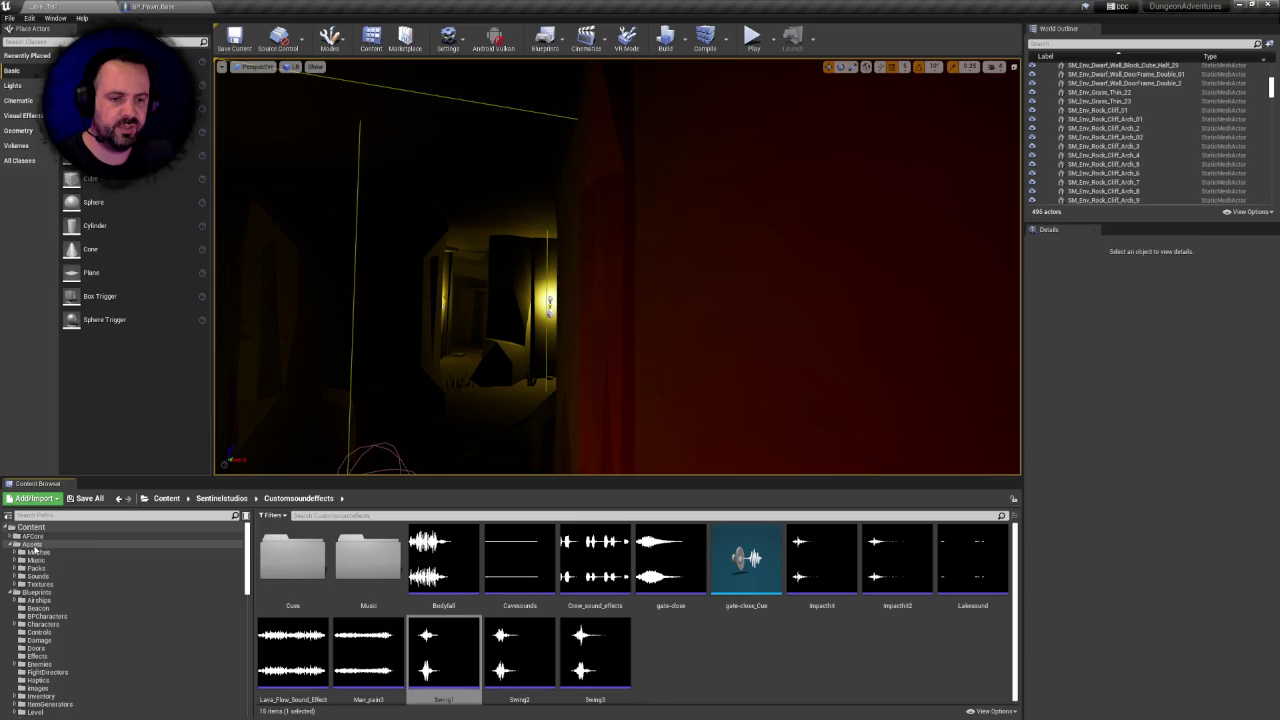
left_click(37, 576)
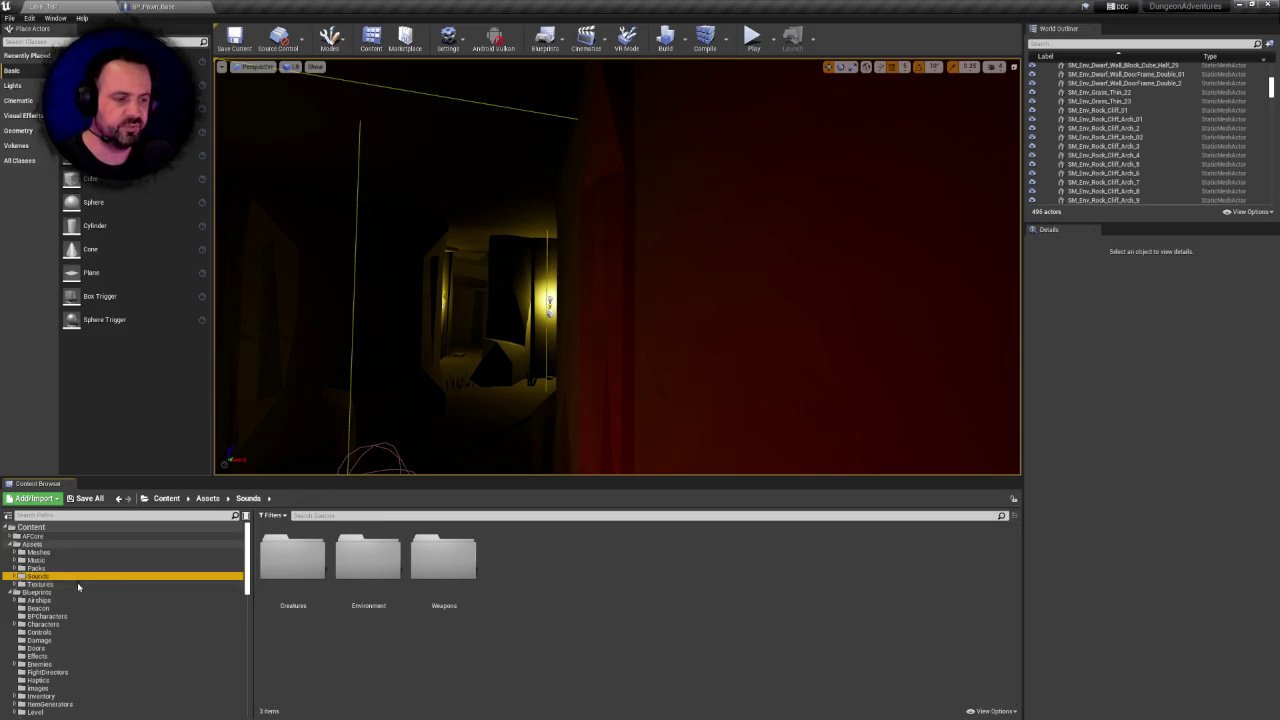
double_click(305, 575)
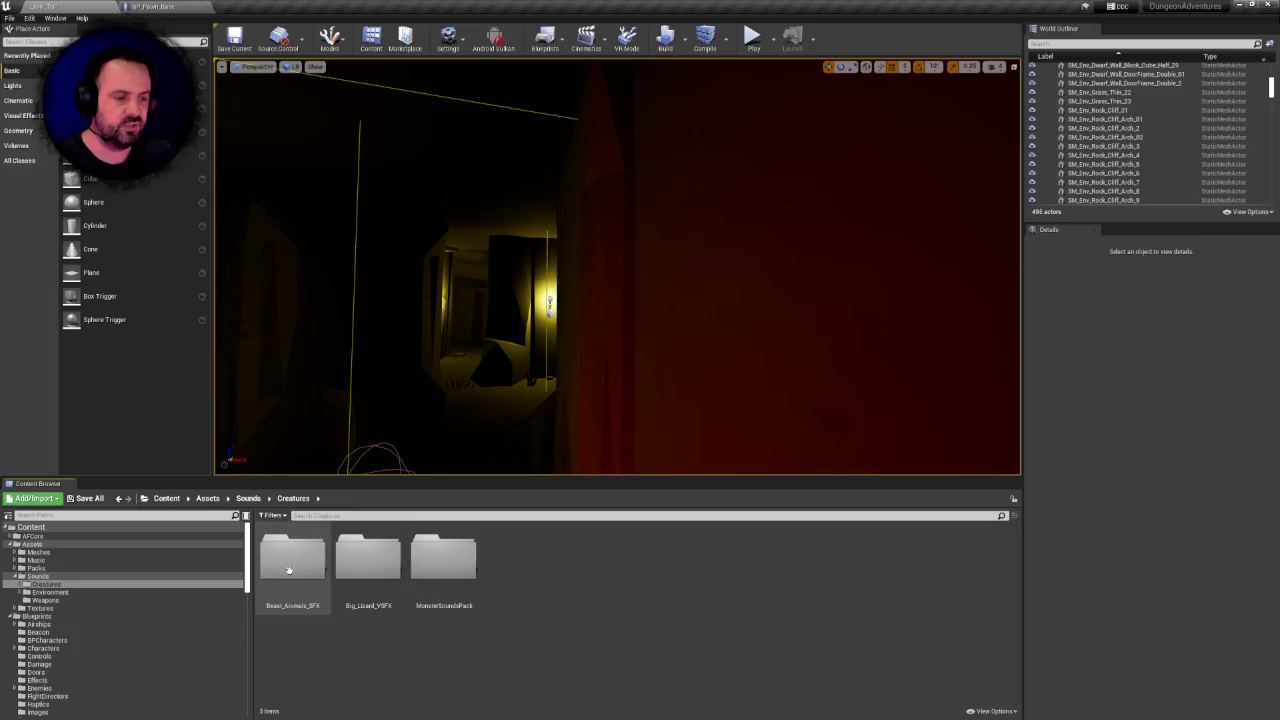
left_click(249, 499)
double_click(367, 558)
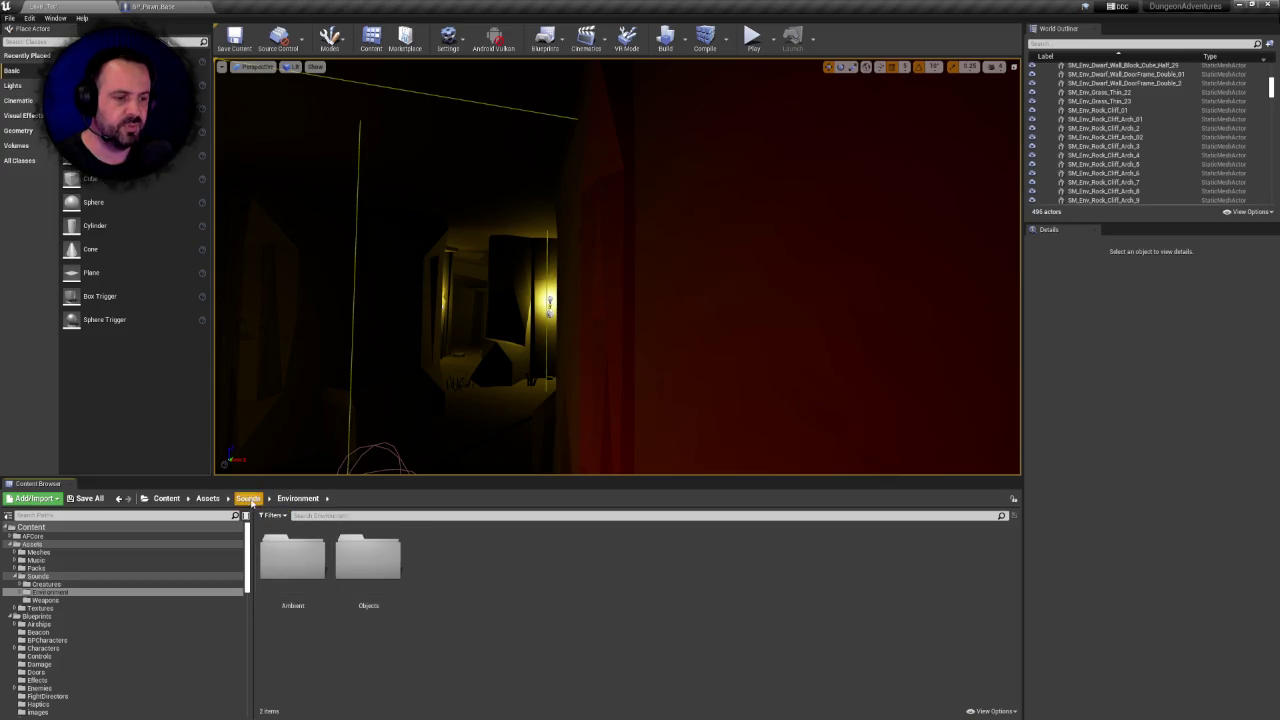
left_click(249, 499)
left_click(442, 567)
double_click(442, 567)
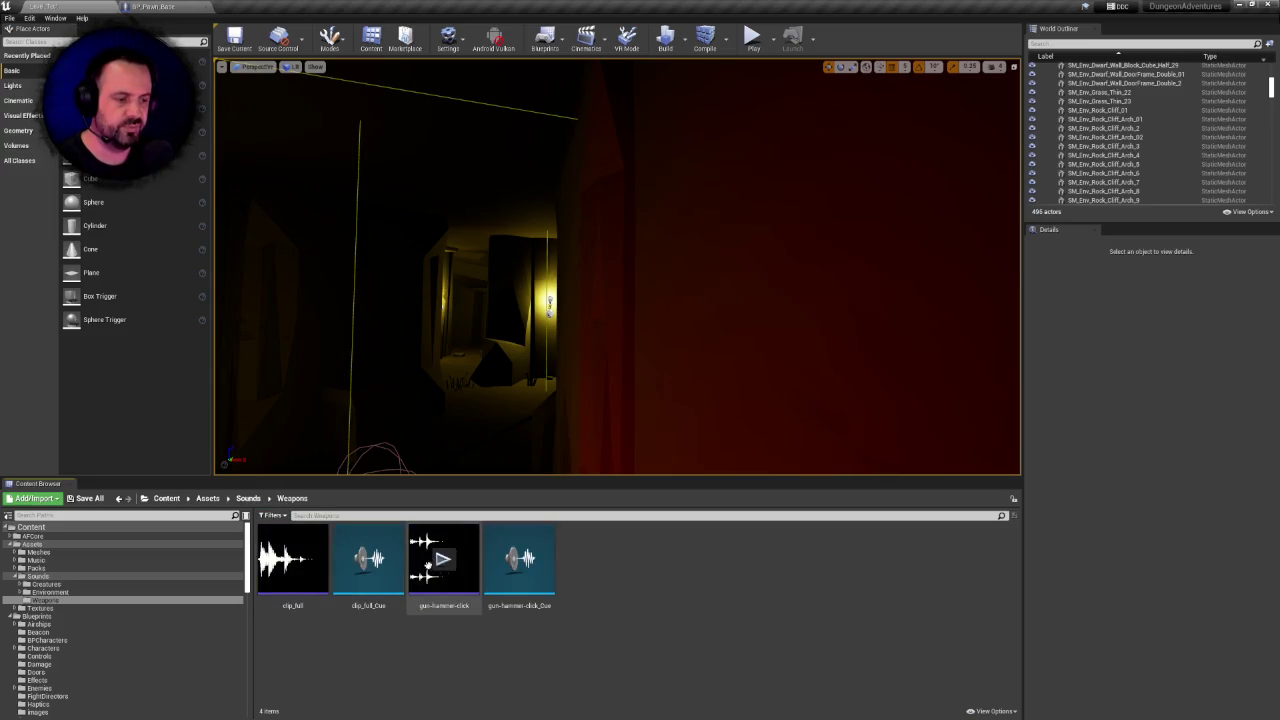
left_click(248, 499)
right_click(526, 630)
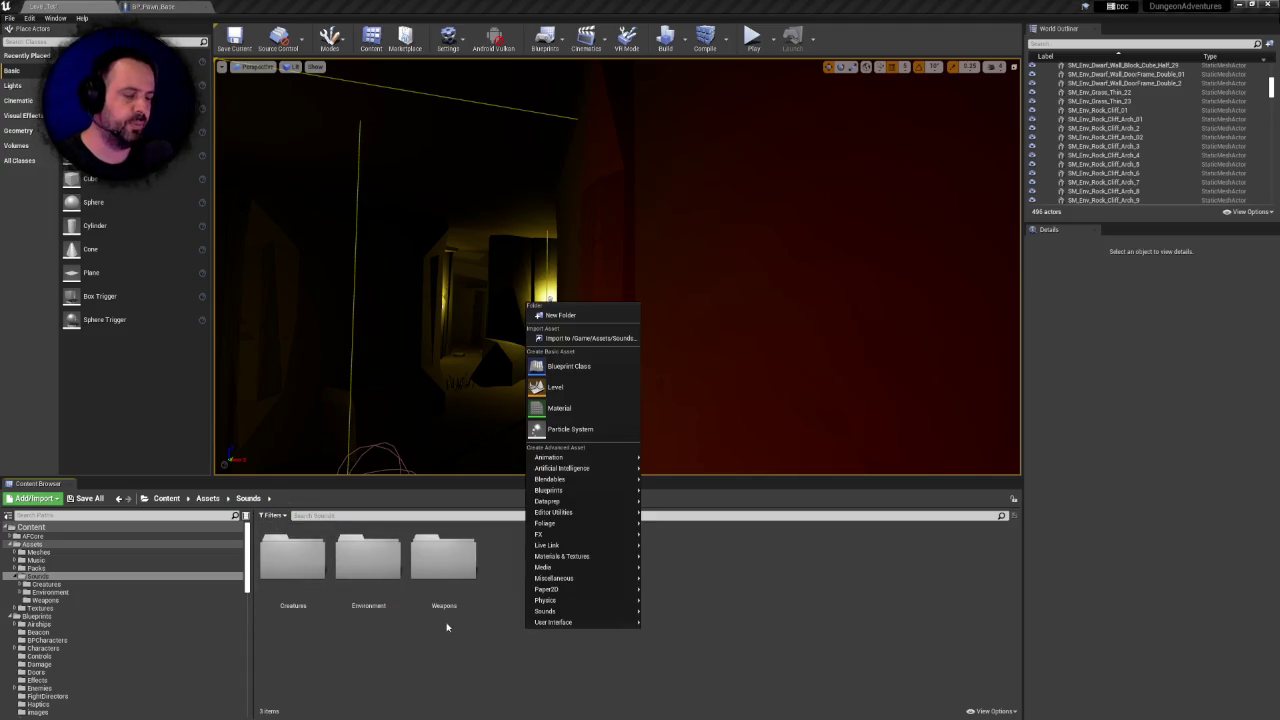
left_click(442, 630)
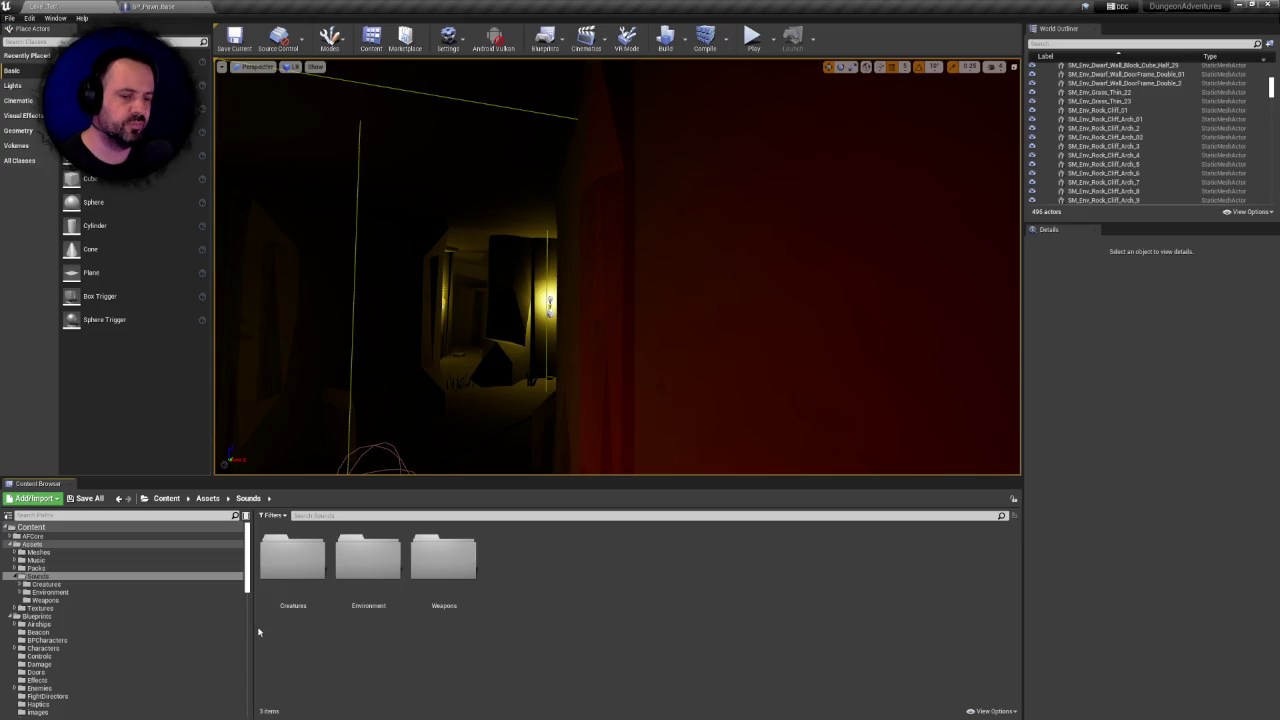
double_click(295, 565)
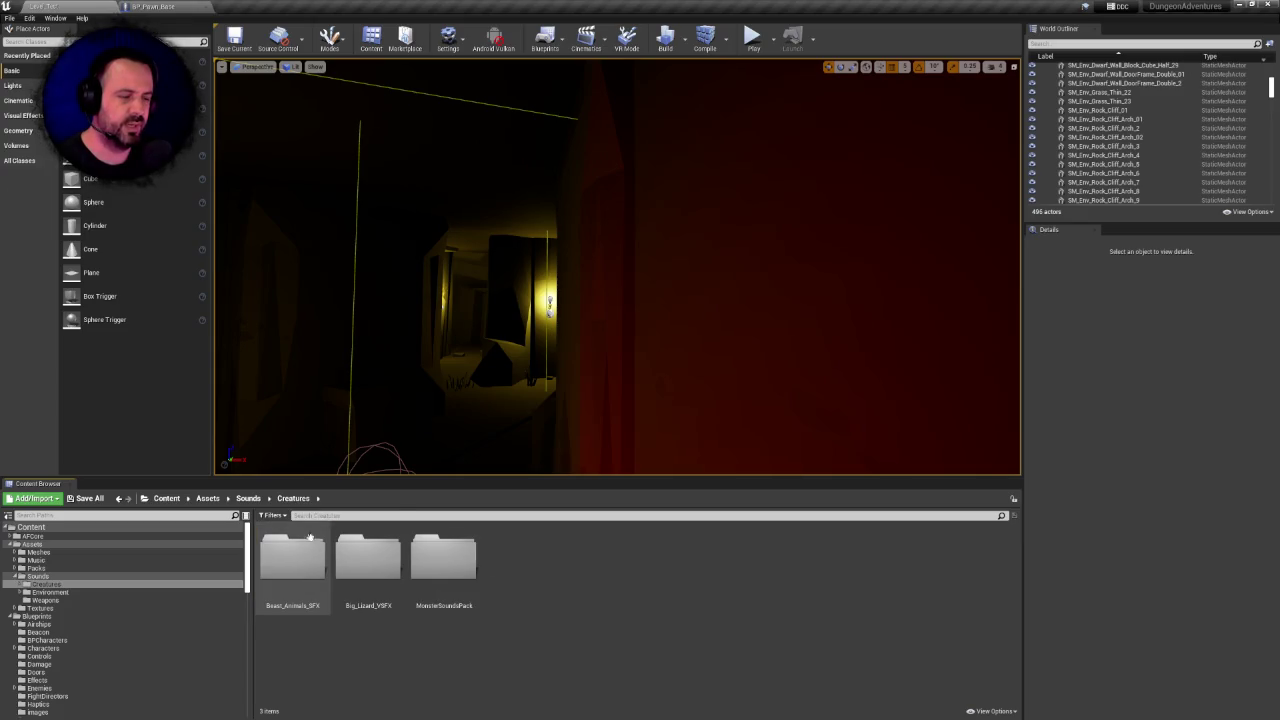
left_click(257, 500)
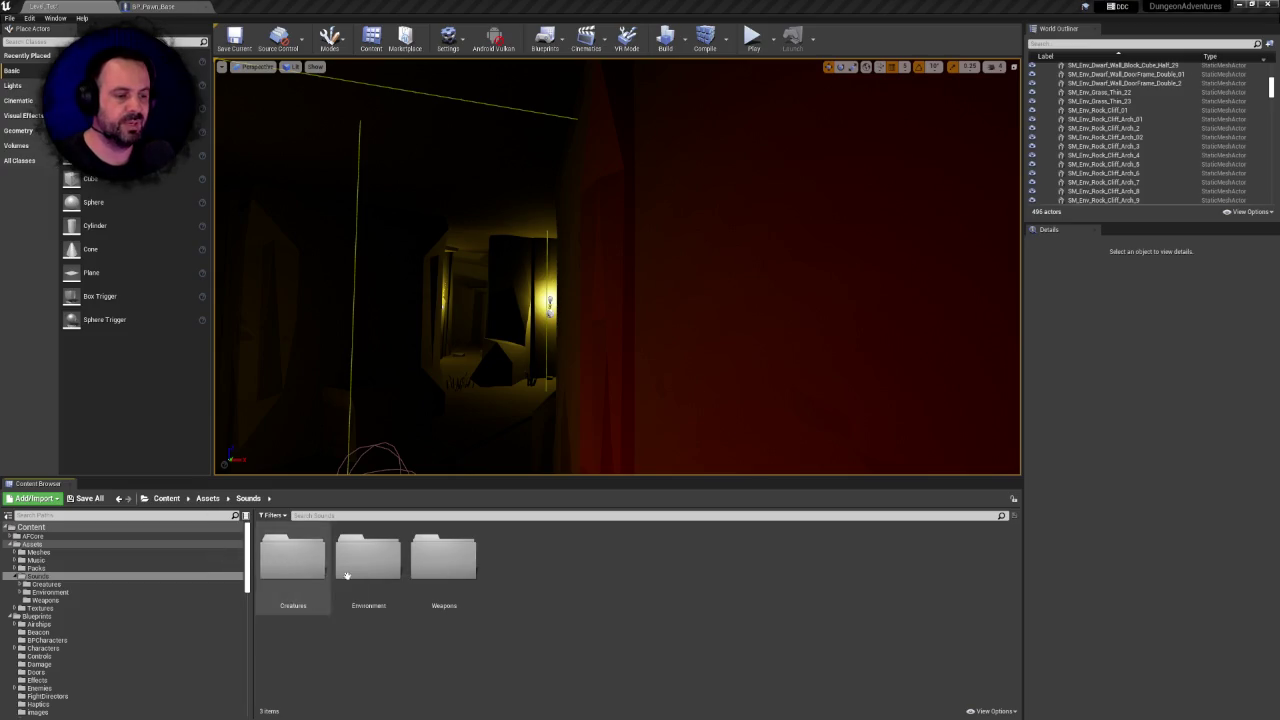
left_click_drag(248, 560, 250, 625)
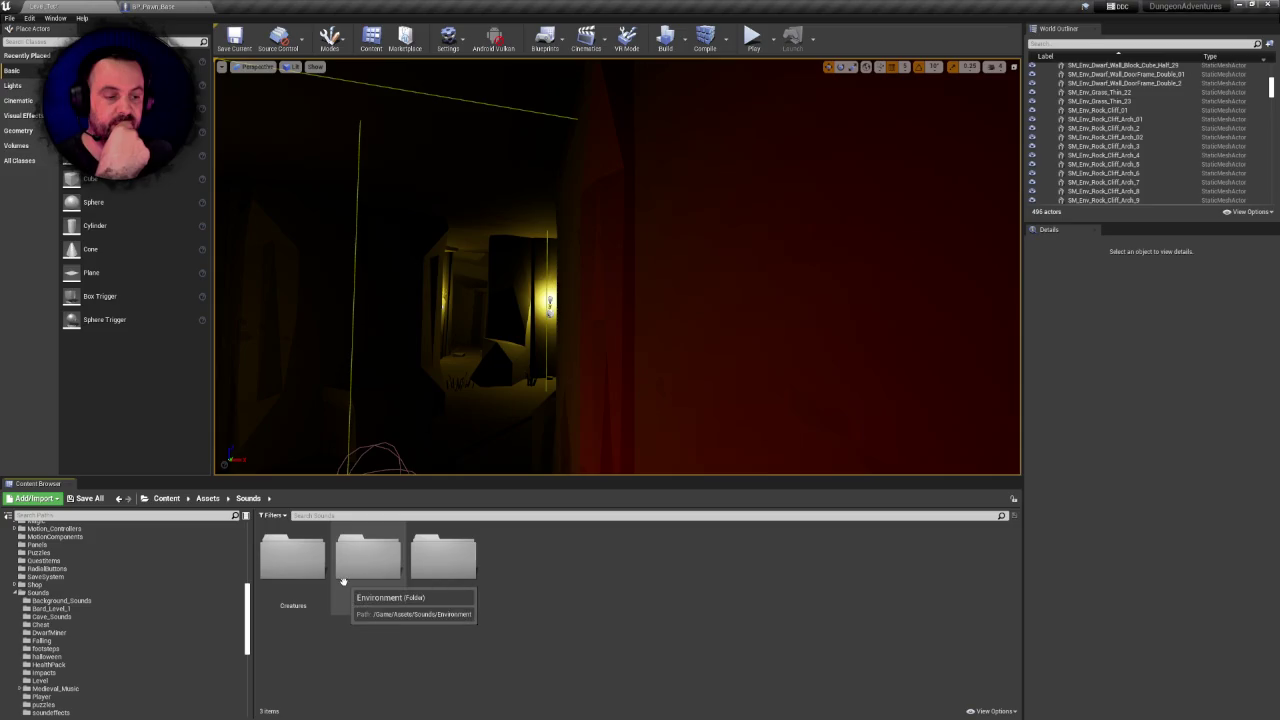
right_click(522, 566)
Create a new Characters folder under Assets/Sounds
left_click(600, 248)
type("Characters")
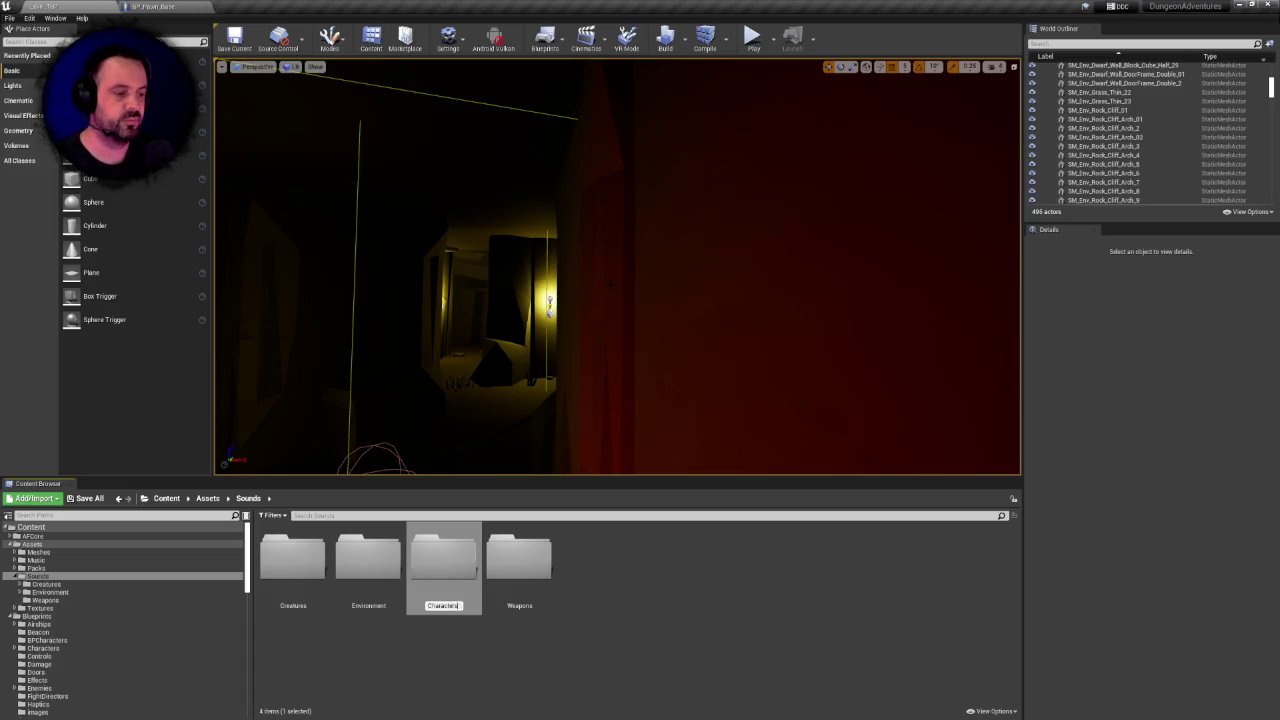
key("Return")
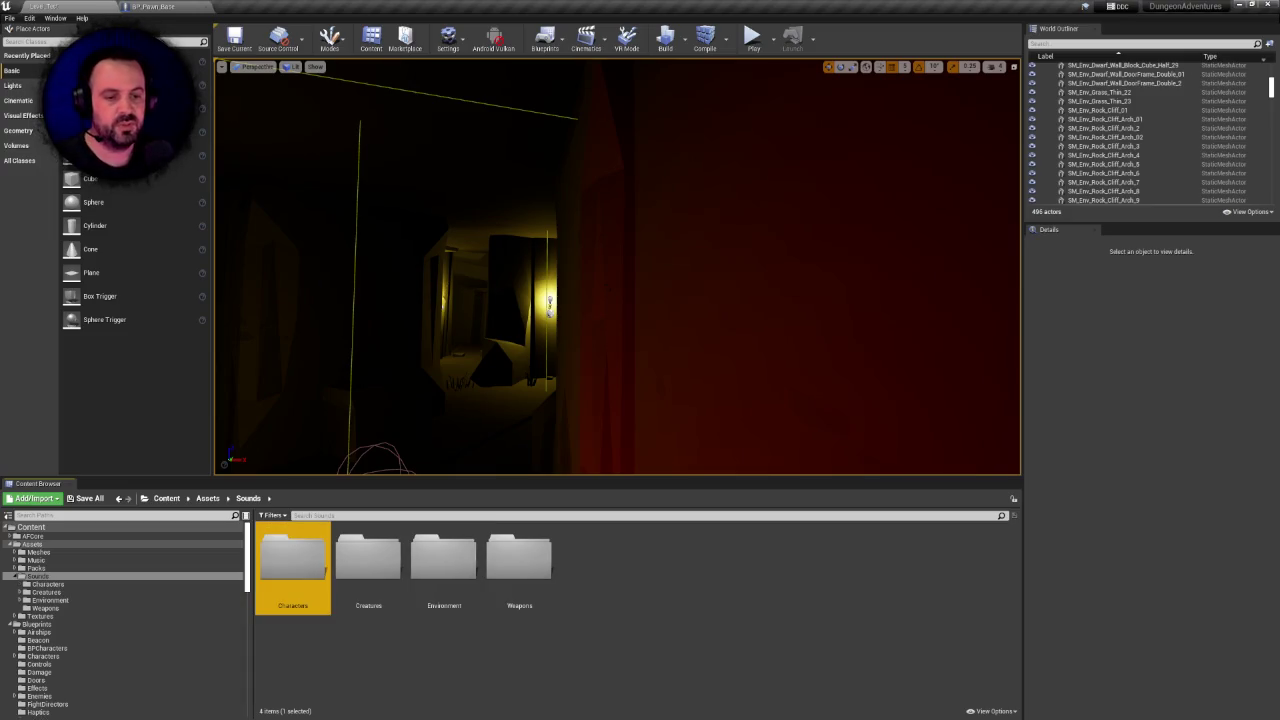
scroll(125, 640, "down", 3)
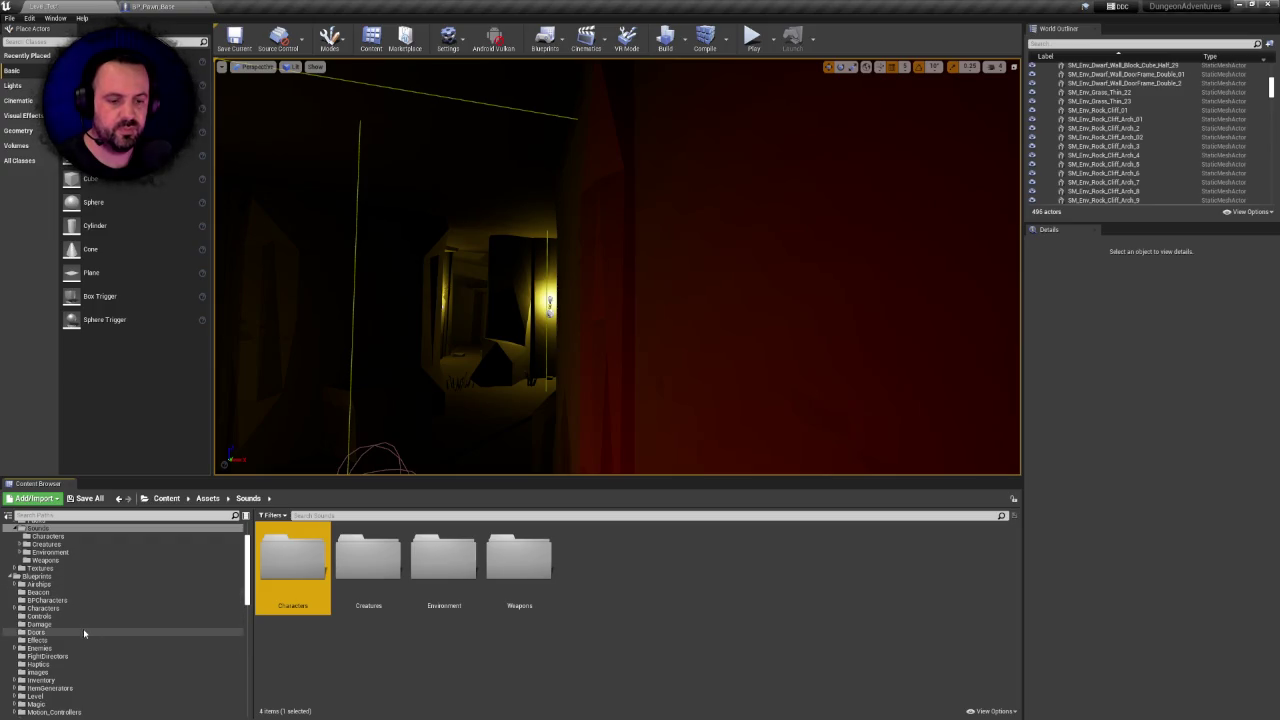
left_click(519, 560)
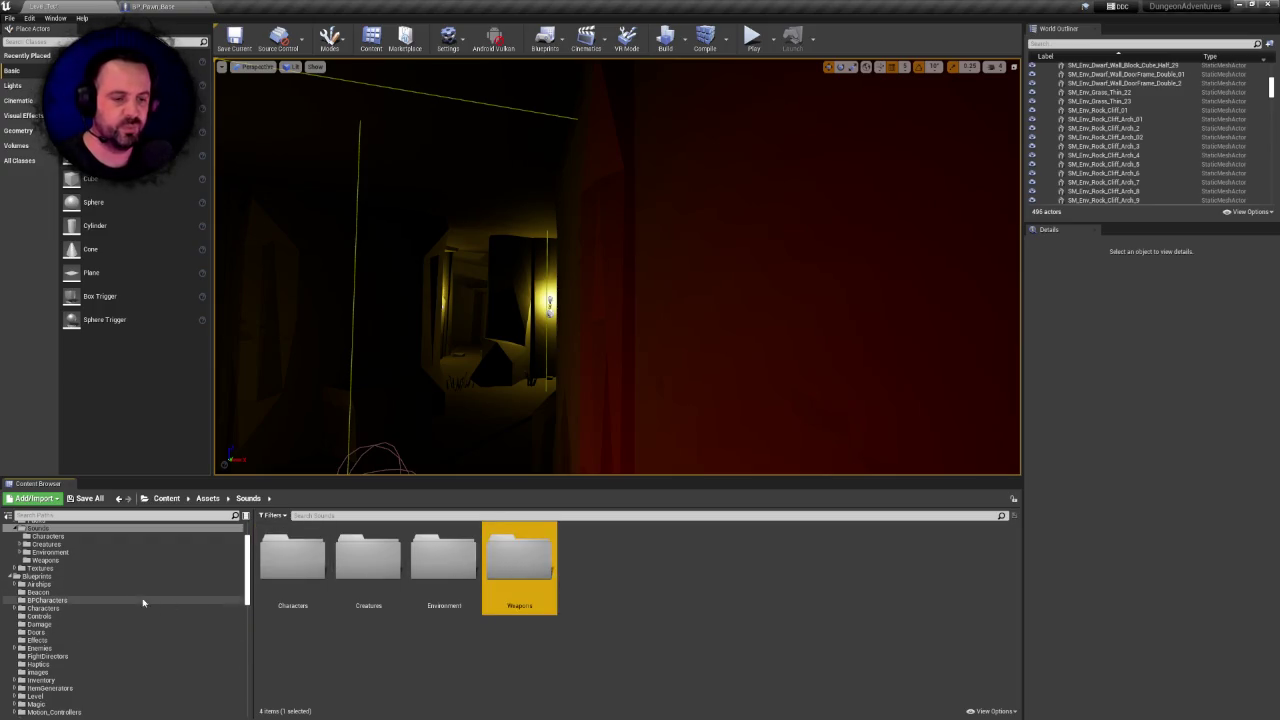
scroll(143, 603, "down", 5)
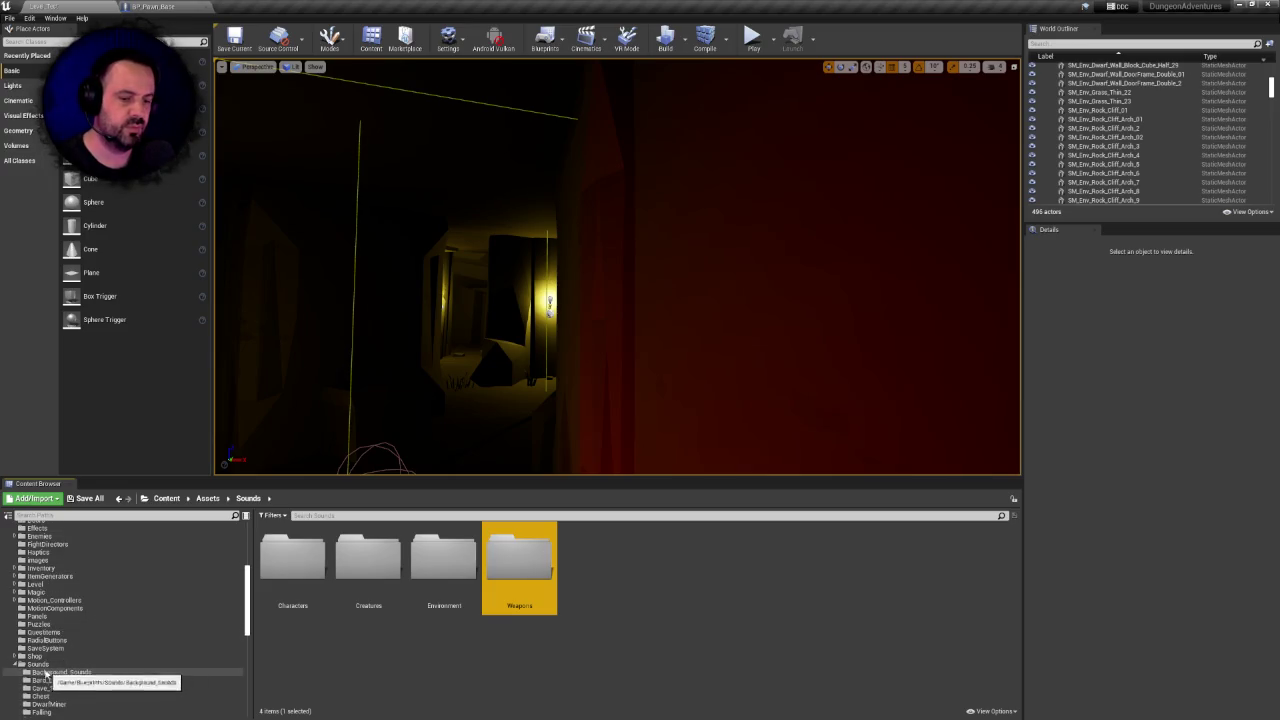
Look through the old Sounds subfolders, then open Sentinelstudios from the Content root
left_click(45, 675)
left_click(38, 664)
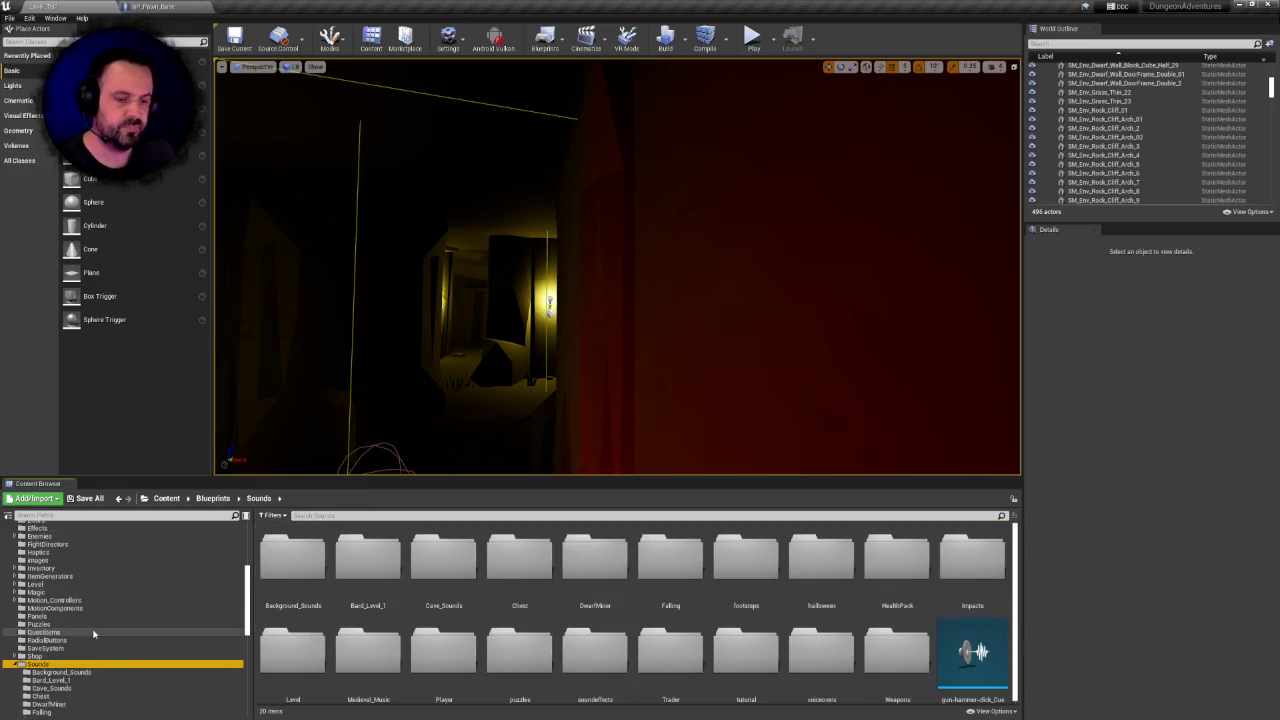
scroll(91, 615, "up", 8)
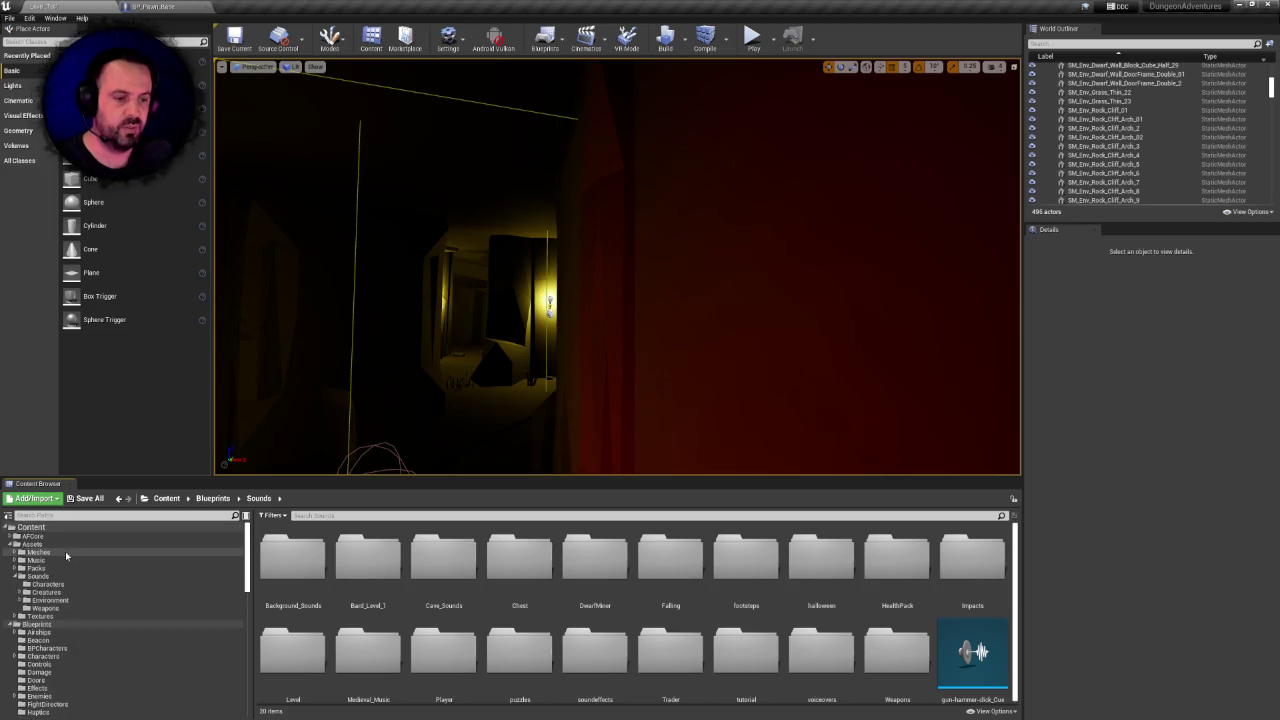
left_click(30, 527)
double_click(972, 558)
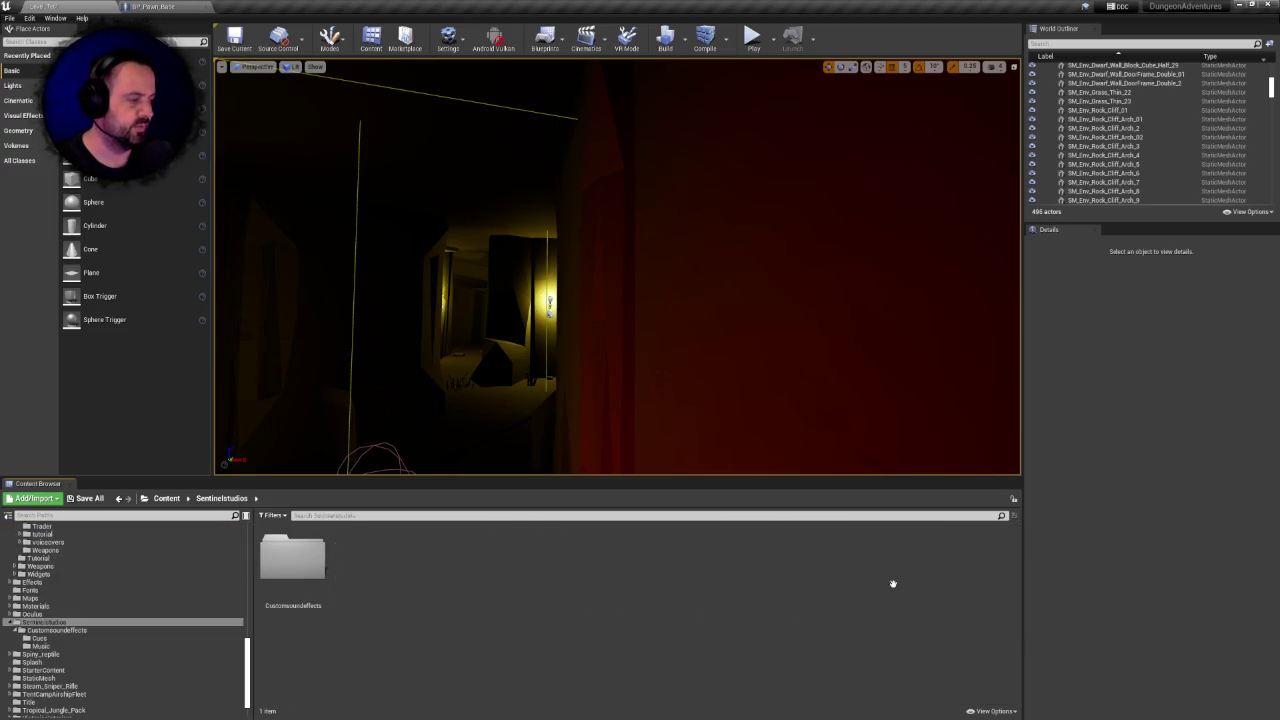
Open Customsoundeffects/Cues, preview the first cue, and inspect and preview the Swing cue
double_click(268, 578)
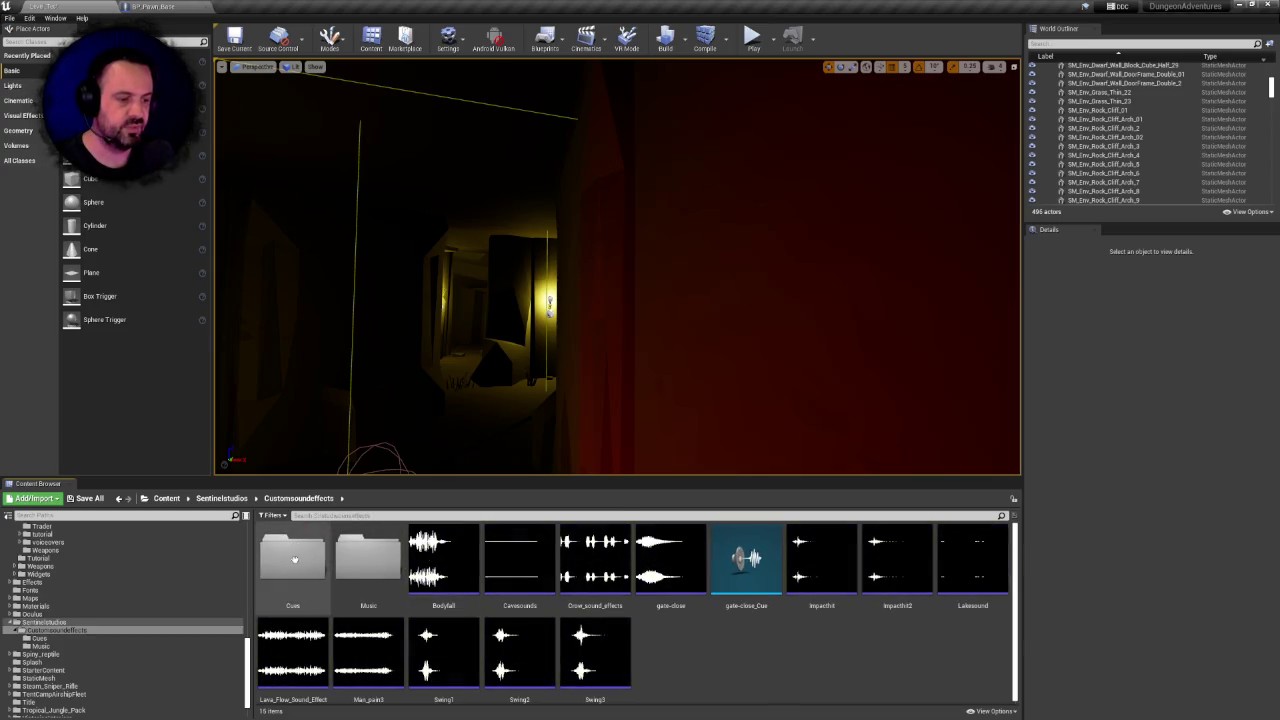
double_click(290, 558)
left_click(295, 559)
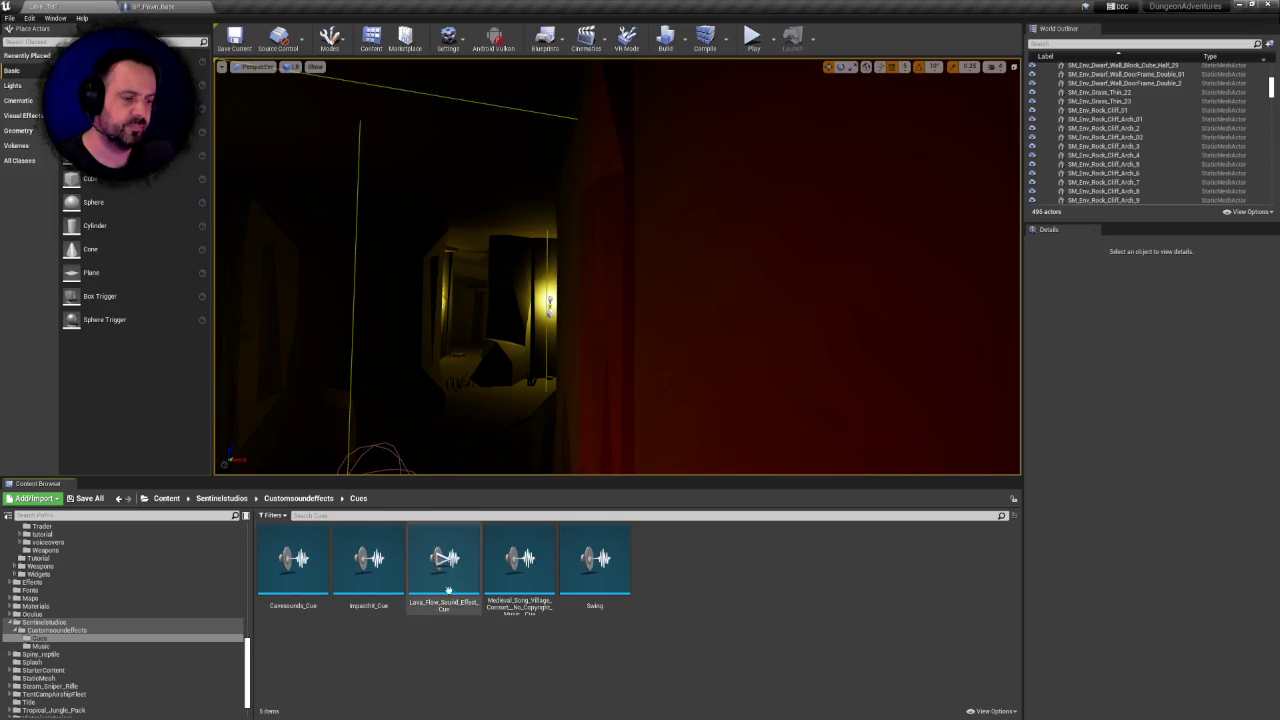
double_click(592, 555)
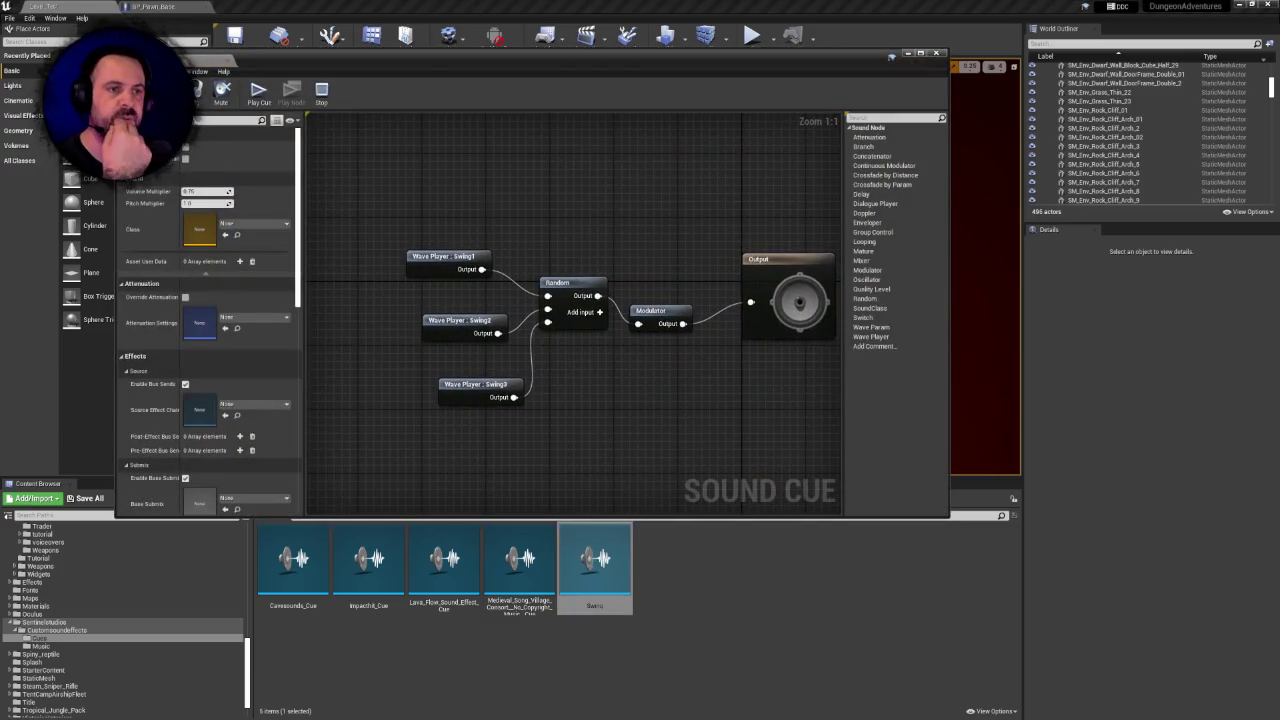
right_click(487, 200)
left_click_drag(360, 195, 728, 438)
left_click(738, 436)
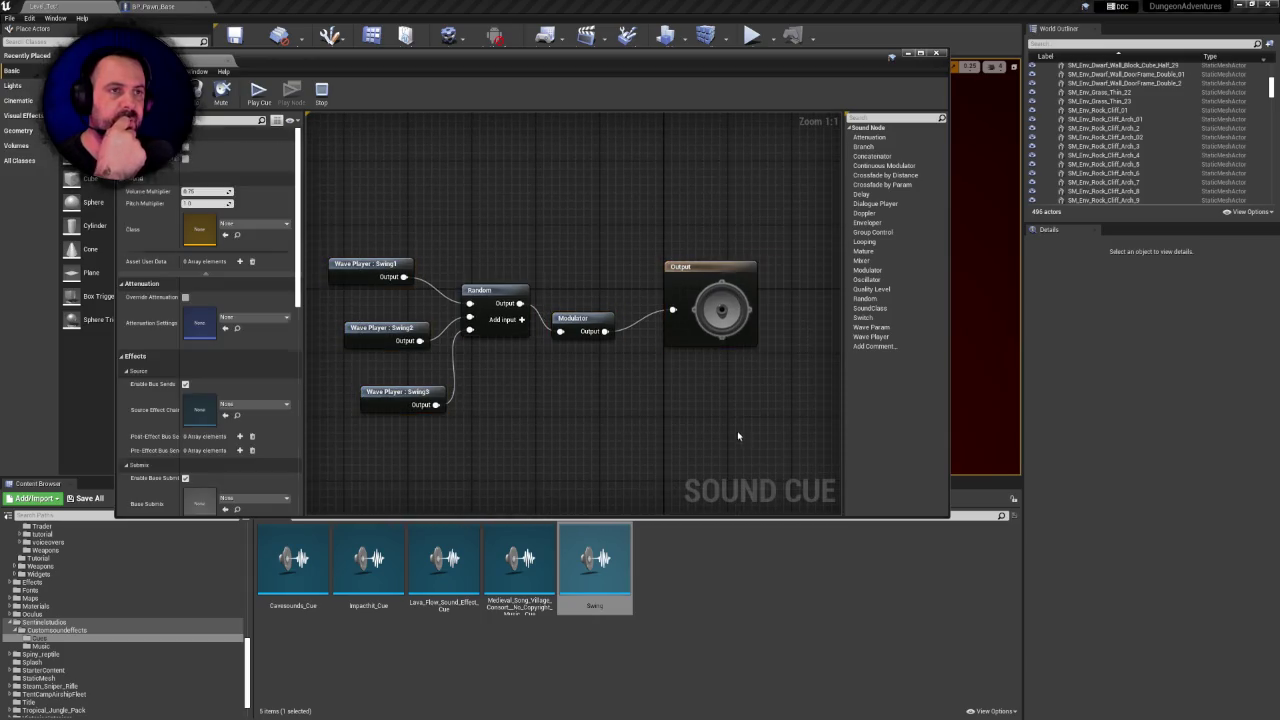
left_click(228, 61)
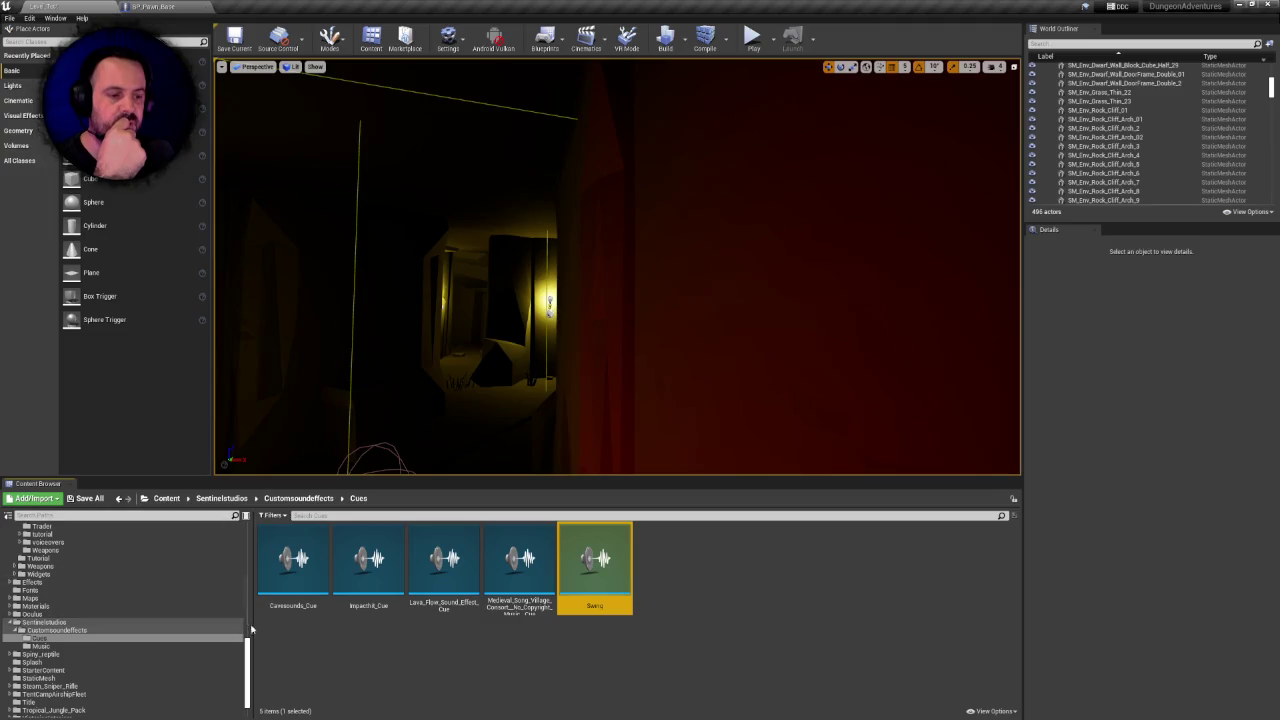
scroll(125, 620, "up", 10)
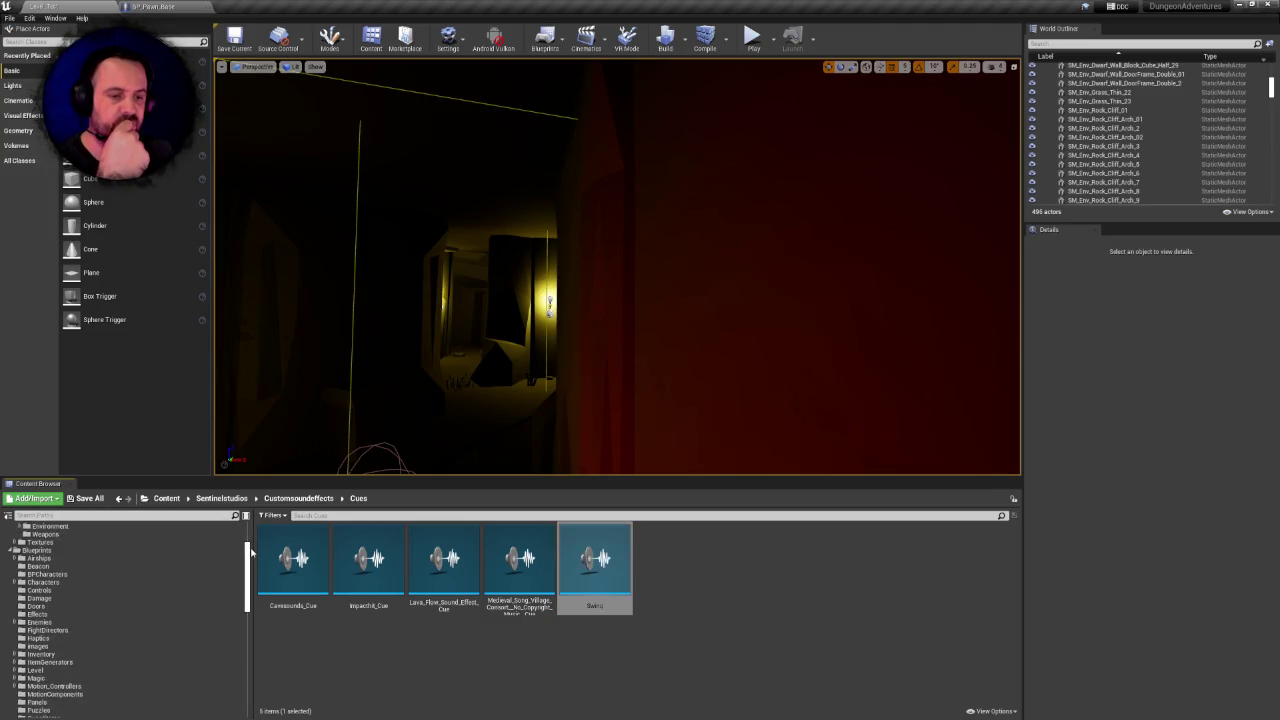
mouse_move(567, 587)
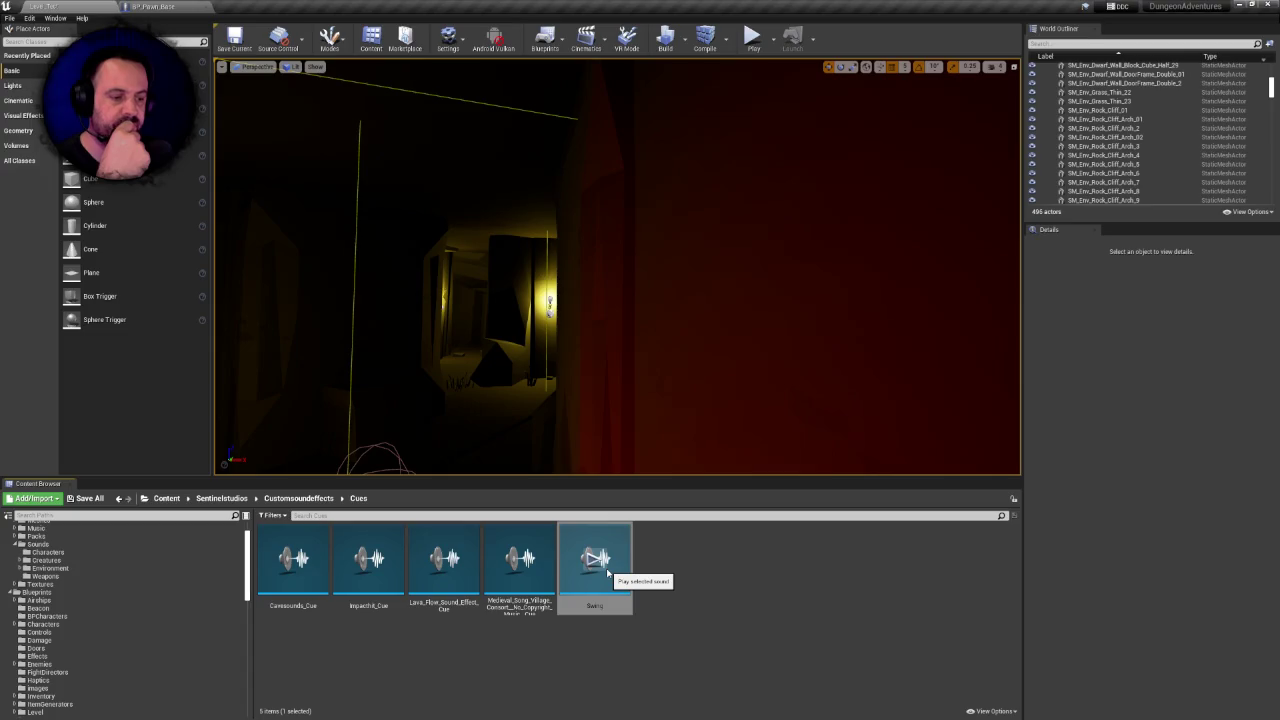
left_click(607, 571)
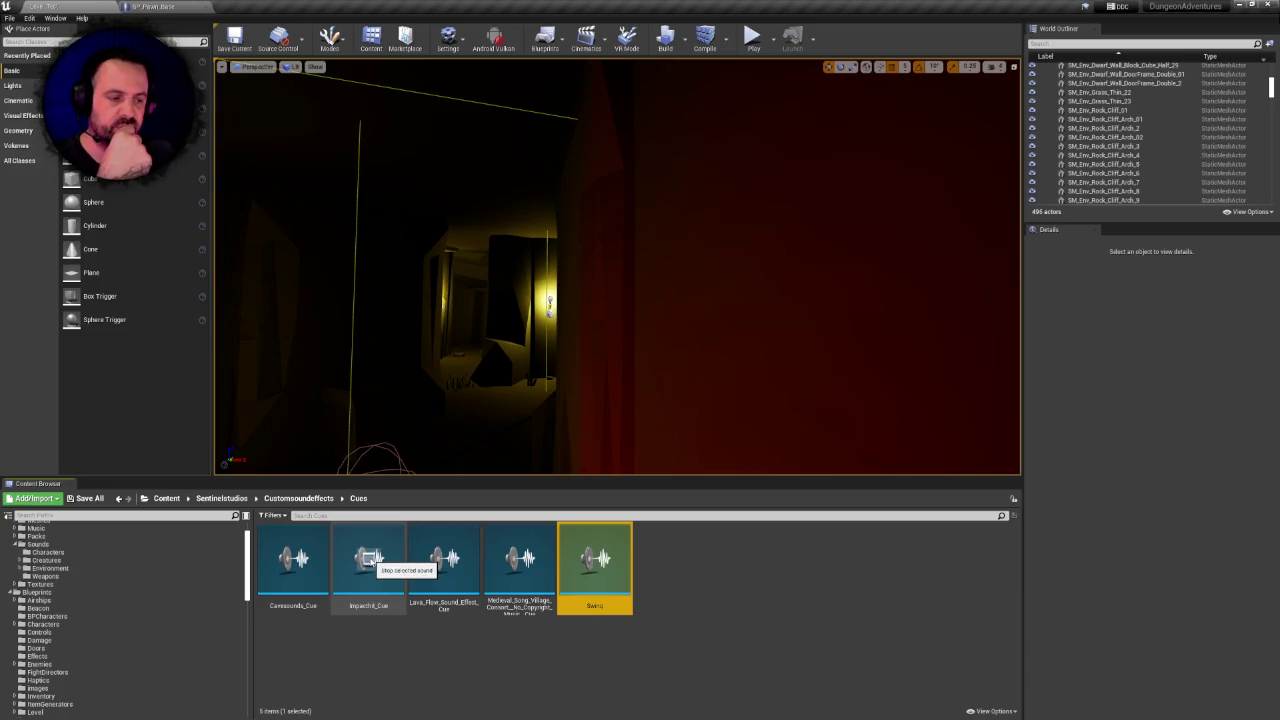
Inspect the impact cue and confirm Lava_Flow_Sound_Effect_Cue loops the Lava_Flow_Sound_Effect wave
double_click(368, 560)
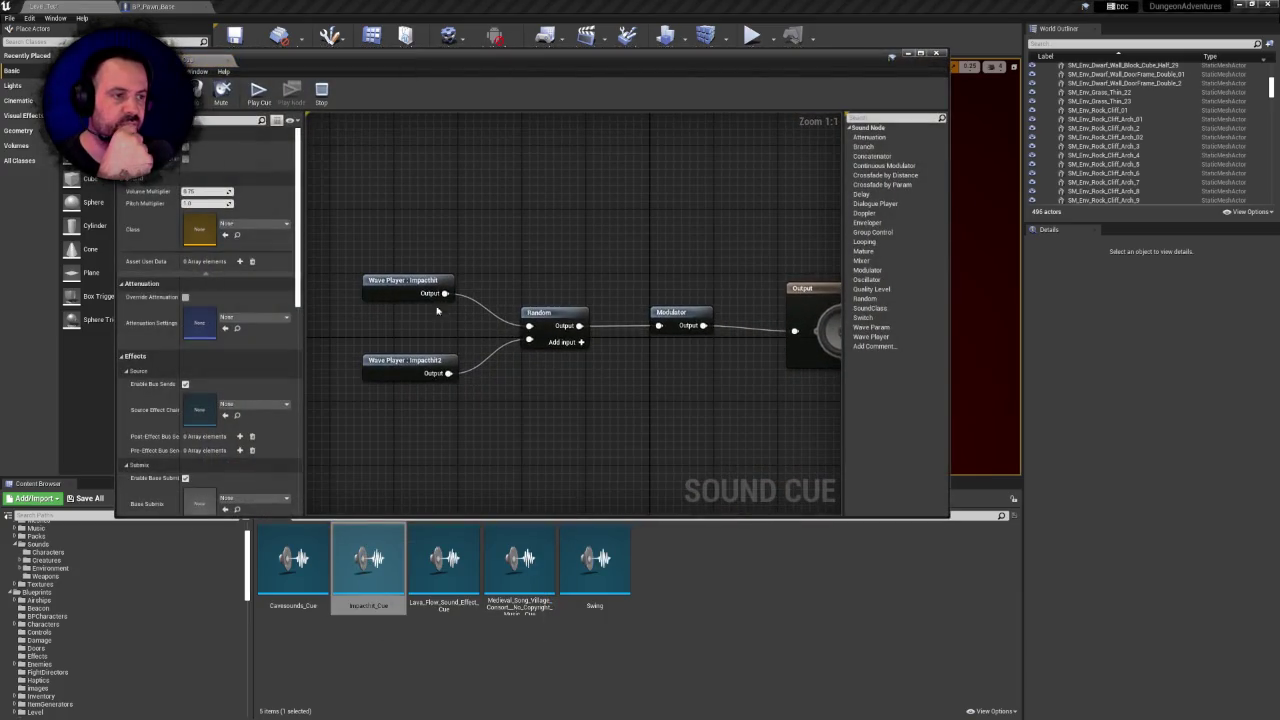
left_click(940, 53)
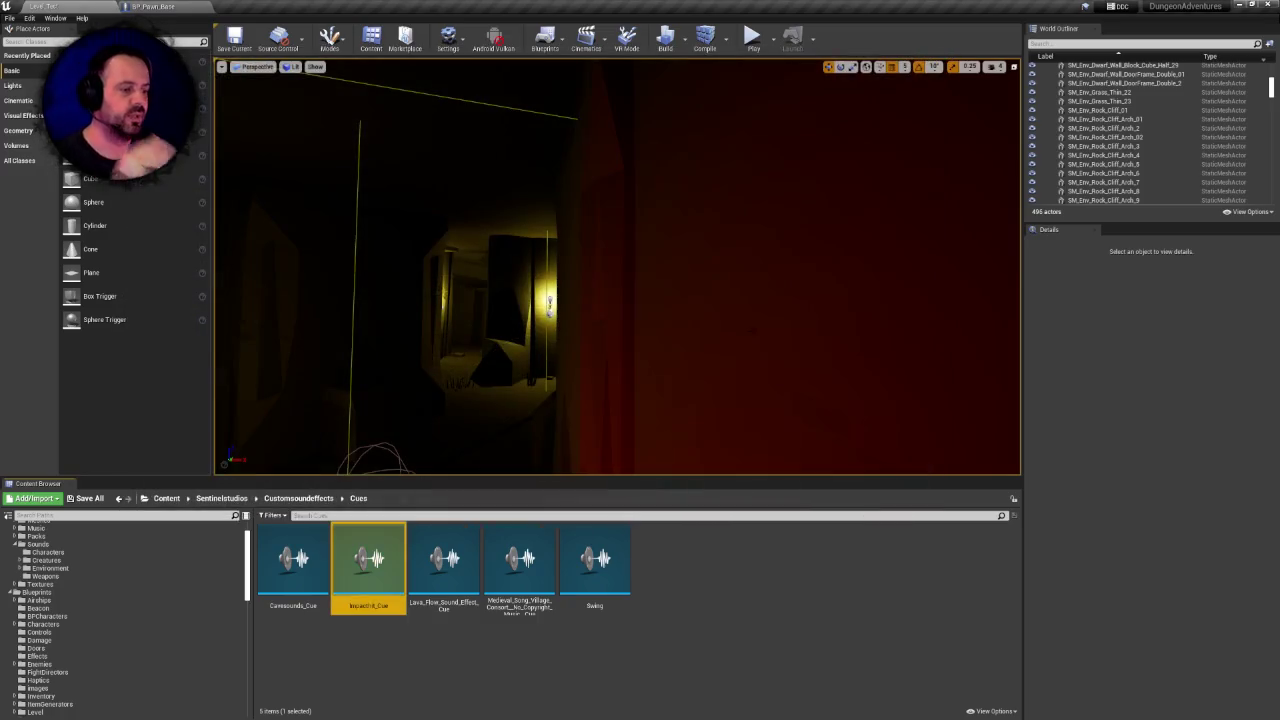
left_click(447, 561)
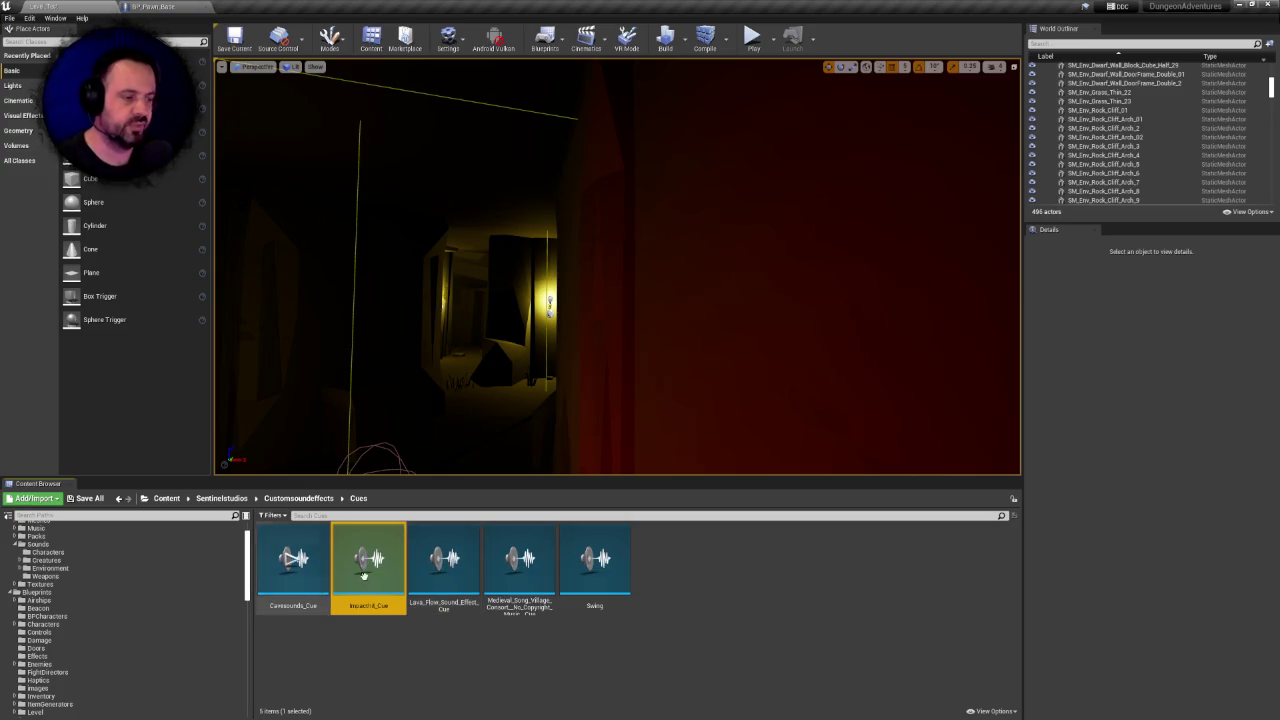
left_click(584, 535)
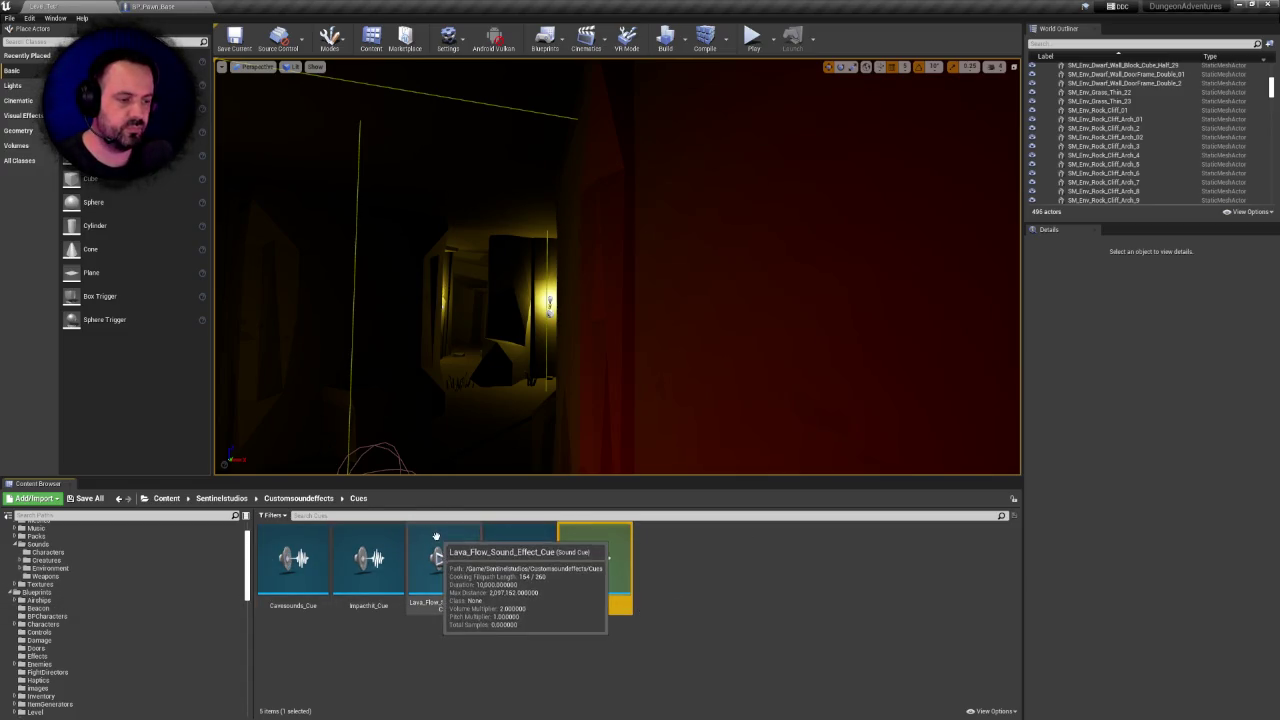
double_click(440, 545)
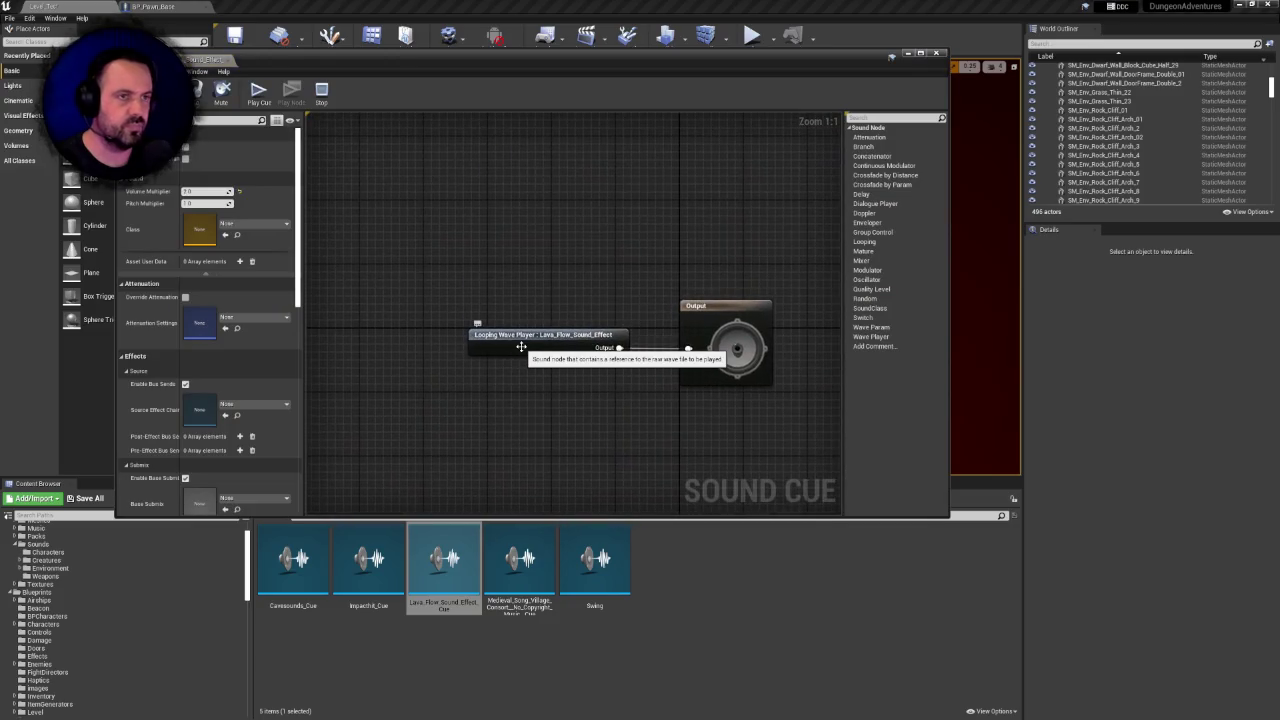
left_click(521, 346)
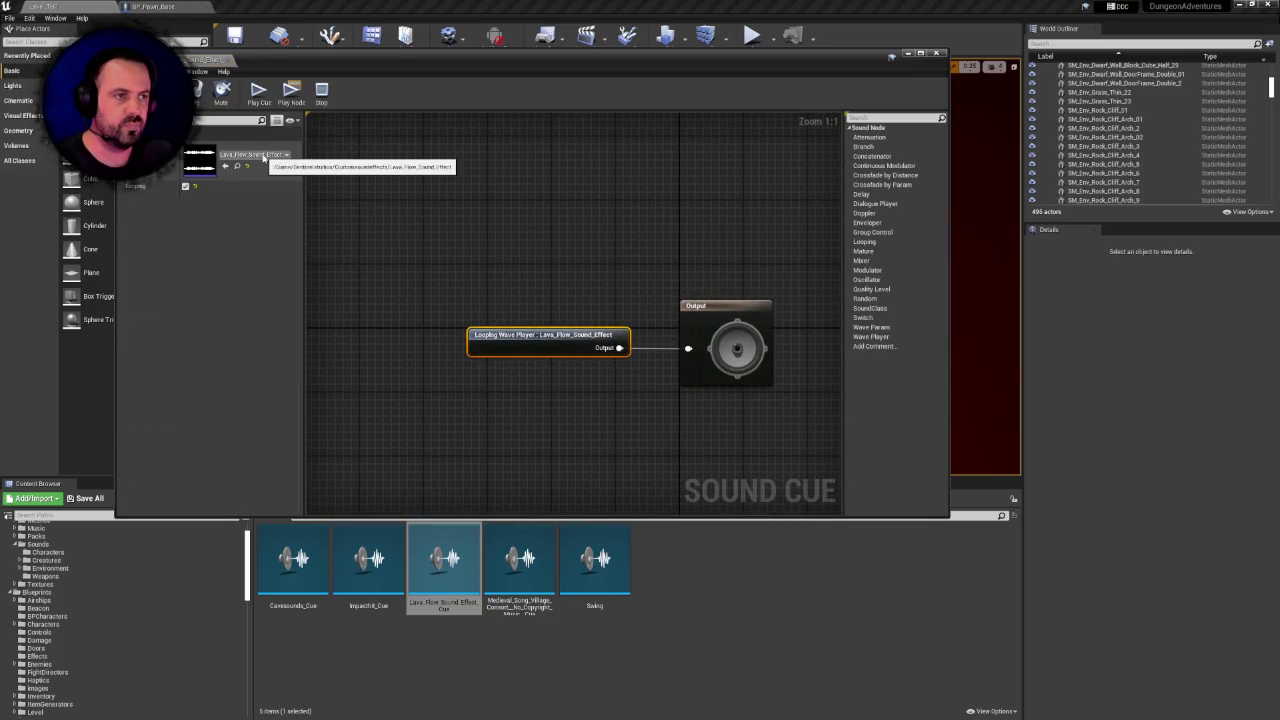
left_click(942, 56)
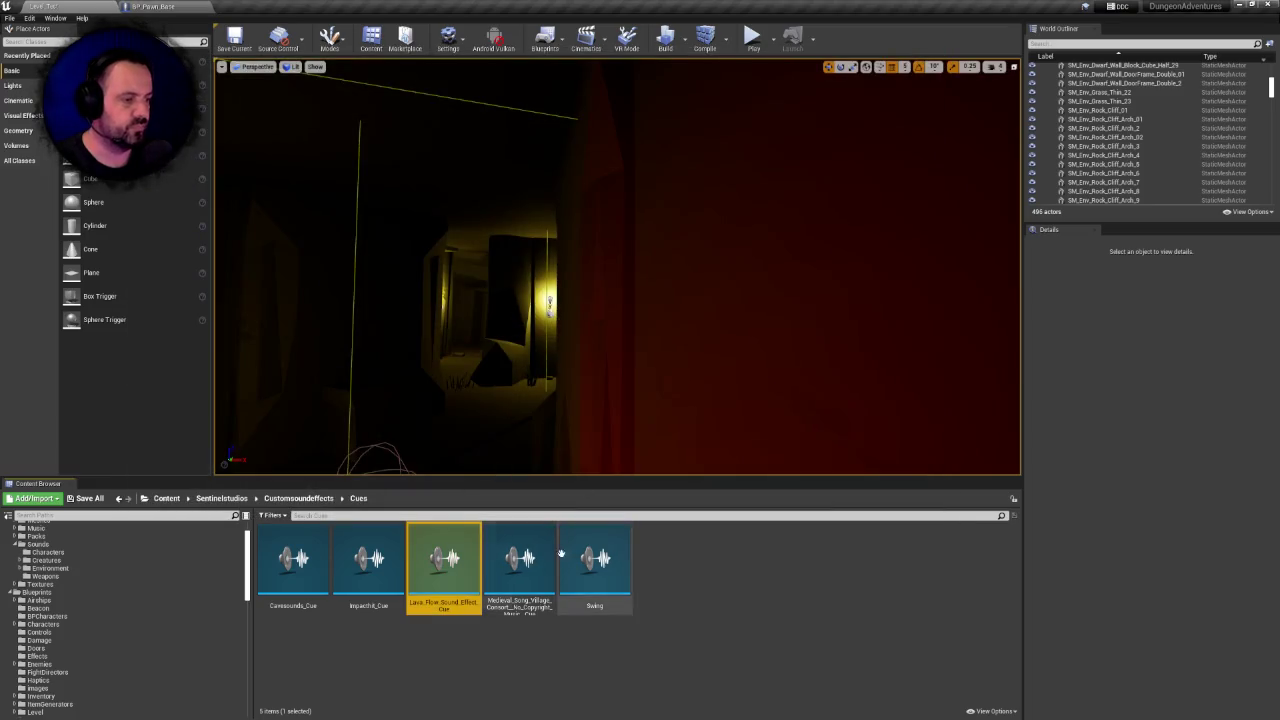
Move the Swing cue into an Assets/Sounds category folder and return to Customsoundeffects
left_click(594, 565)
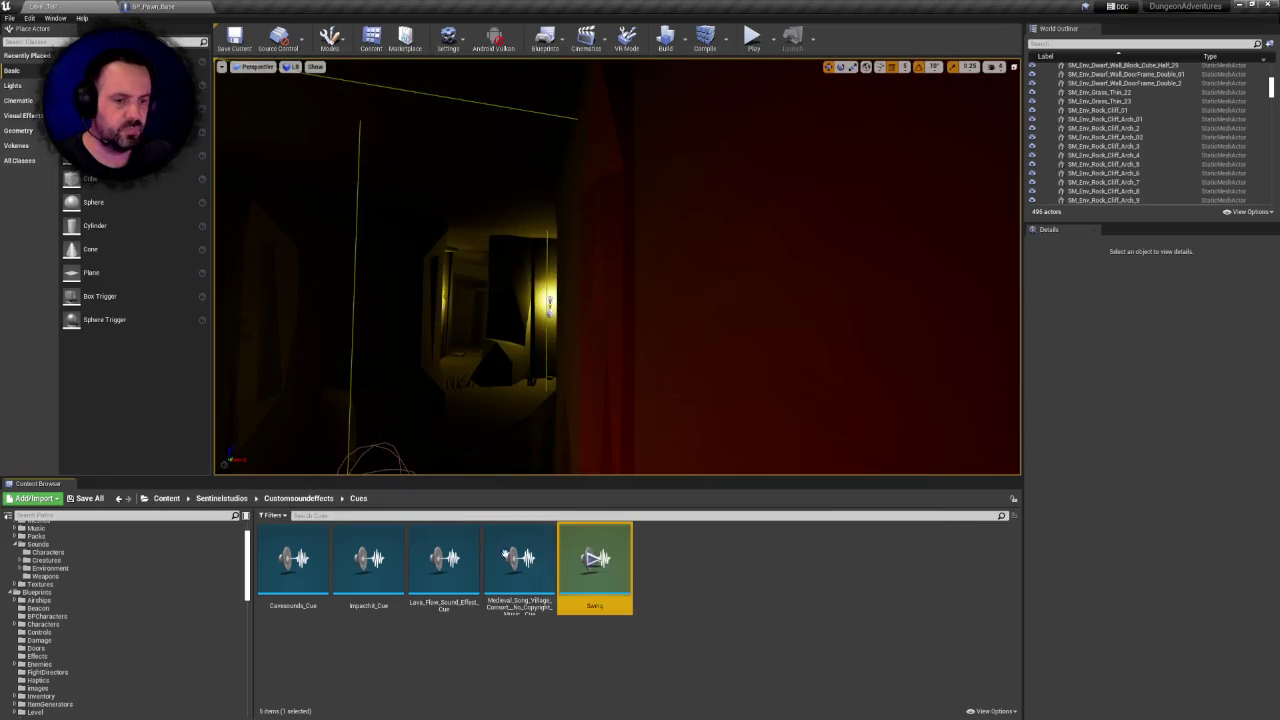
left_click_drag(592, 553, 45, 552)
left_click(75, 564)
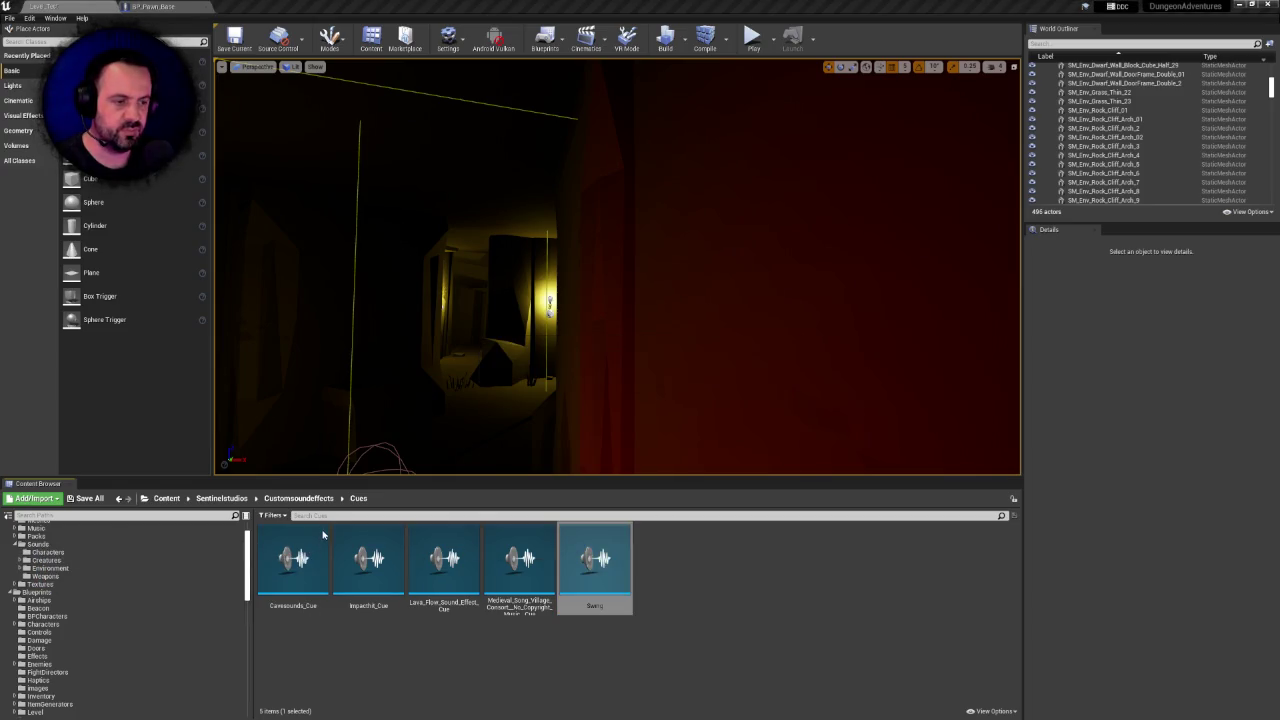
left_click(298, 498)
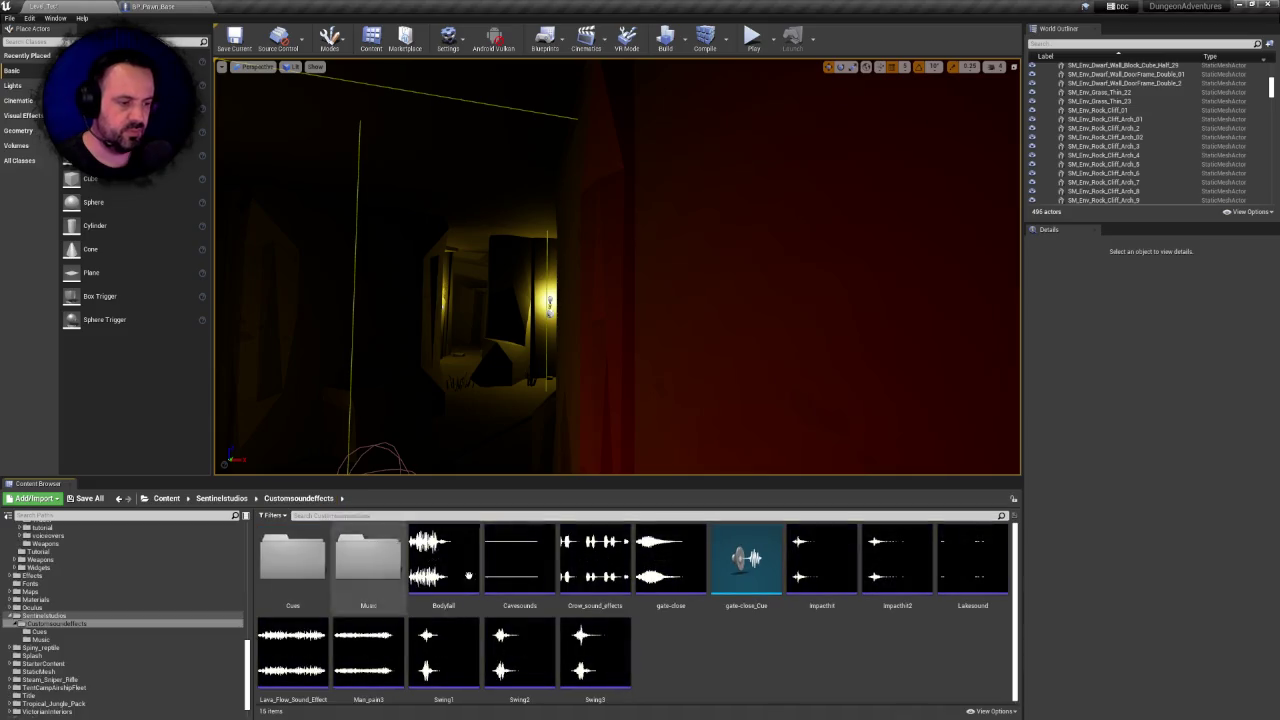
Move the Swing1–Swing3 sound waves into Assets/Sounds/Characters
left_click(441, 652)
left_click(592, 652, "shift")
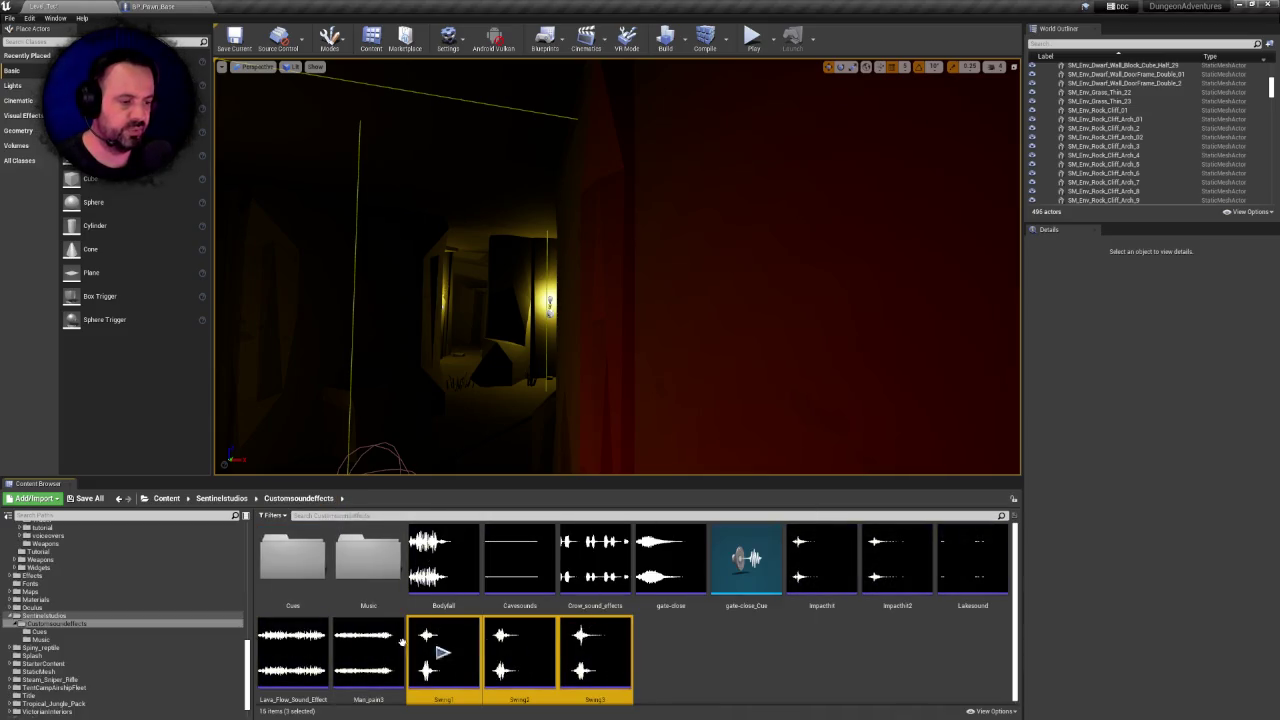
mouse_move(450, 627)
left_mouse_down()
mouse_move(84, 555)
mouse_move(86, 578)
mouse_move(72, 563)
mouse_move(140, 588)
mouse_move(78, 587)
left_mouse_up()
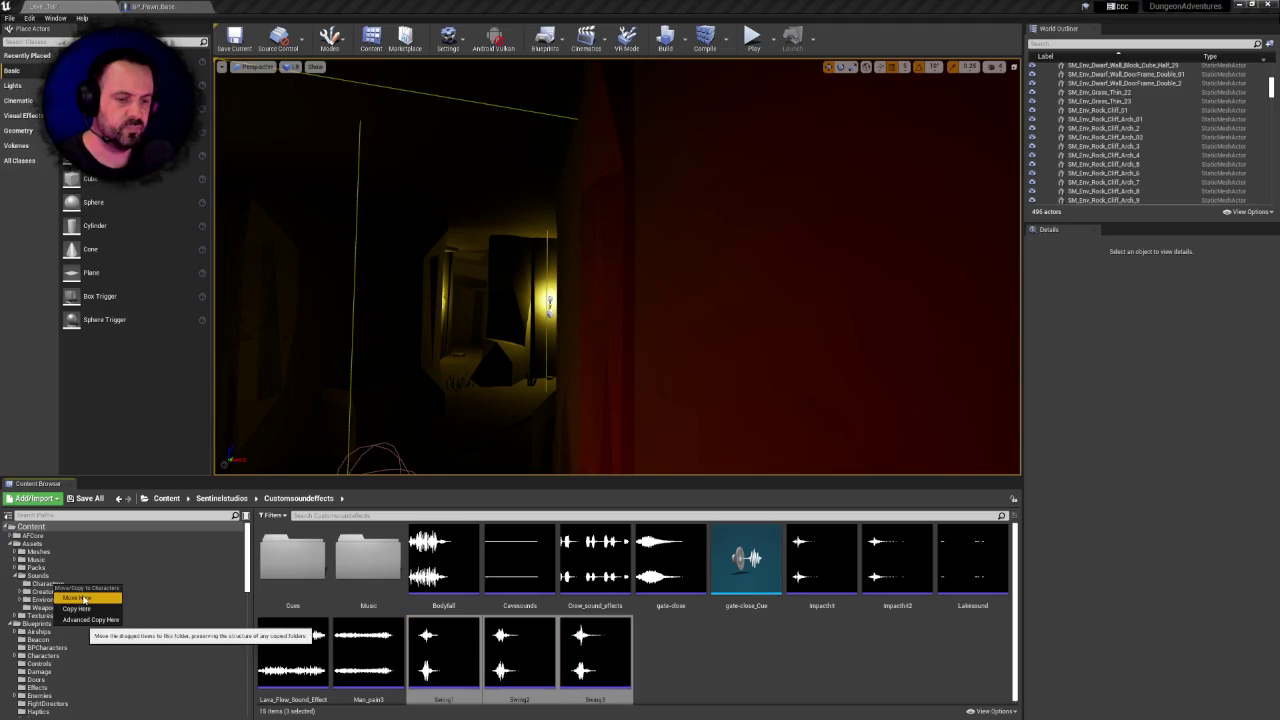
left_click(85, 598)
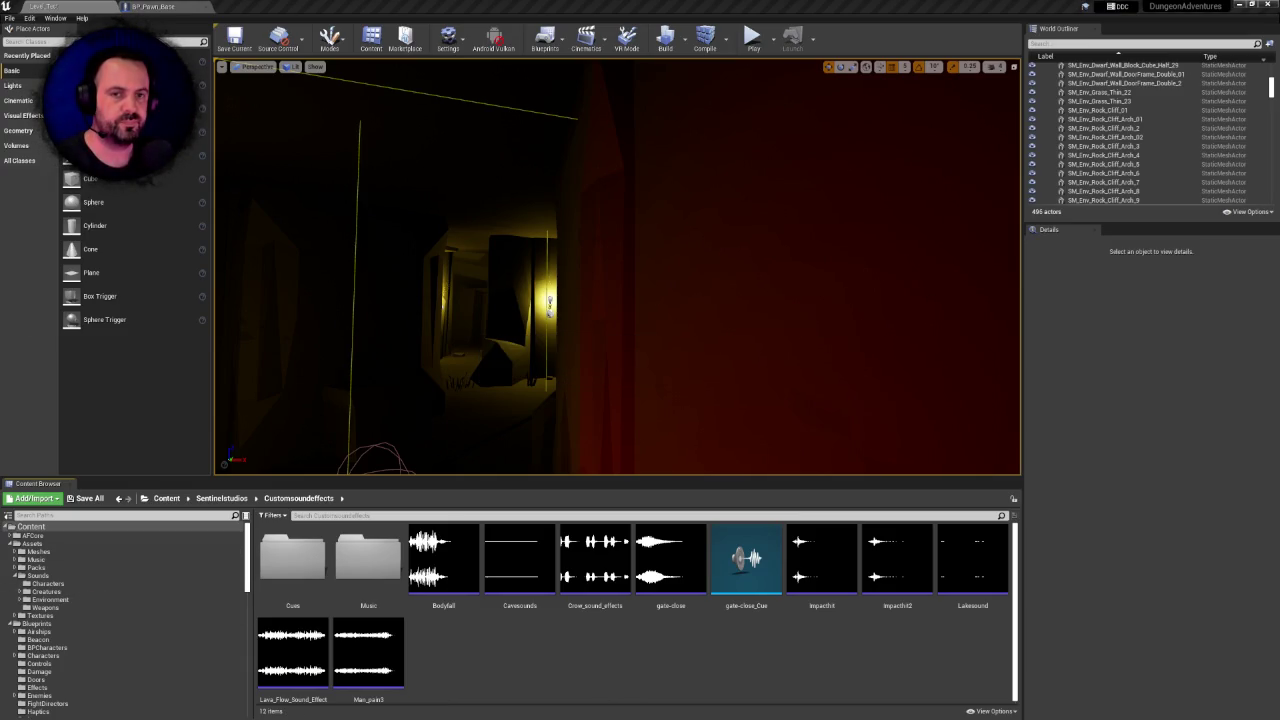
Move the Bodyfall sound into Assets/Sounds/Characters as well
right_click(557, 636)
left_click(511, 639)
mouse_move(440, 555)
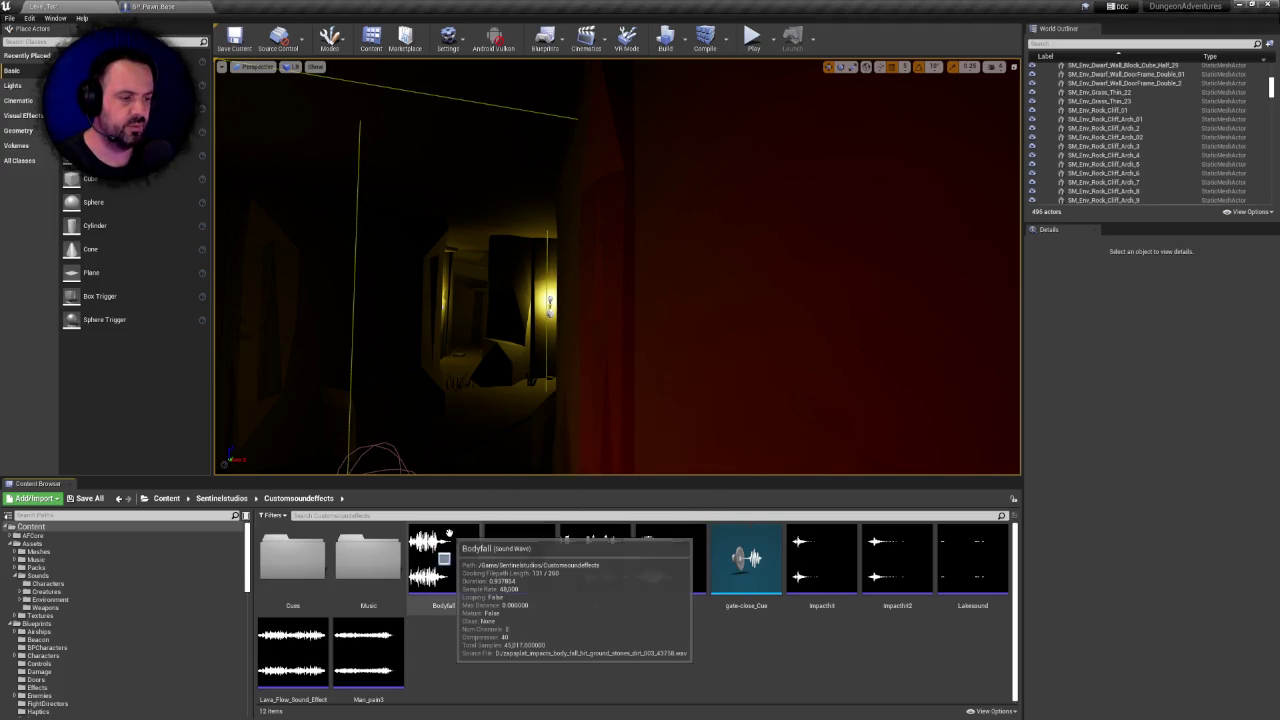
left_click(455, 545)
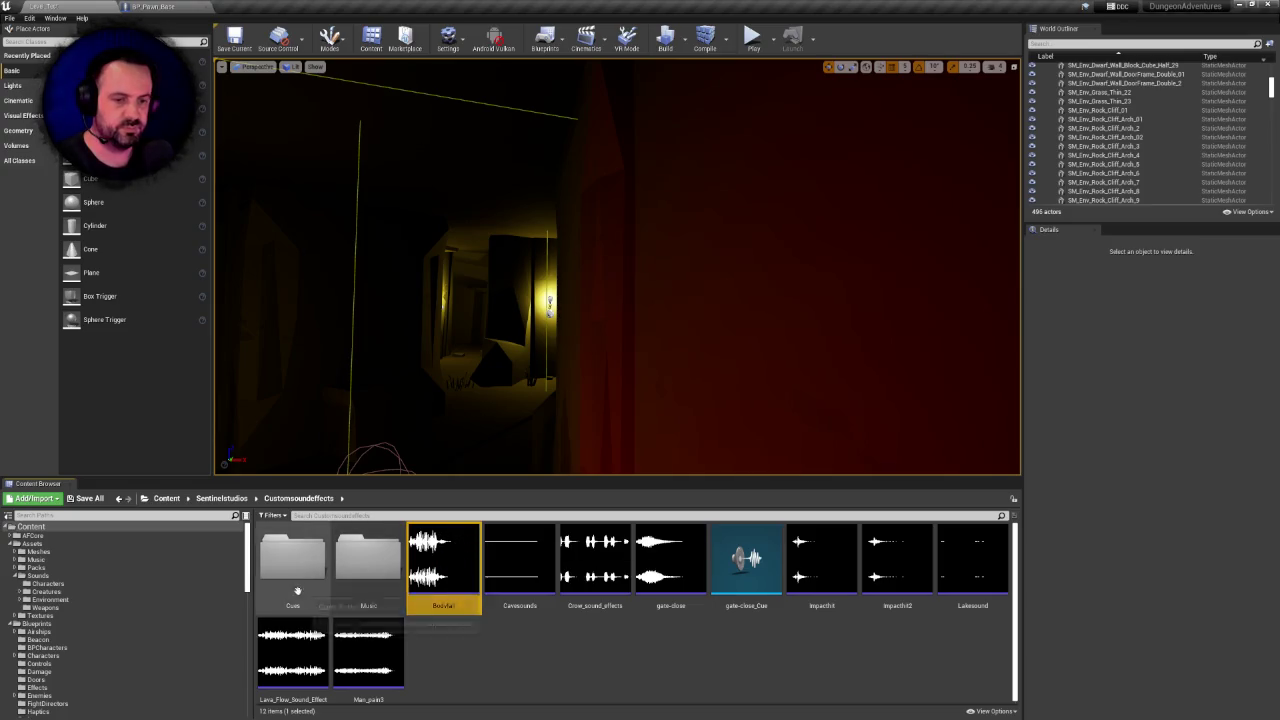
mouse_move(457, 549)
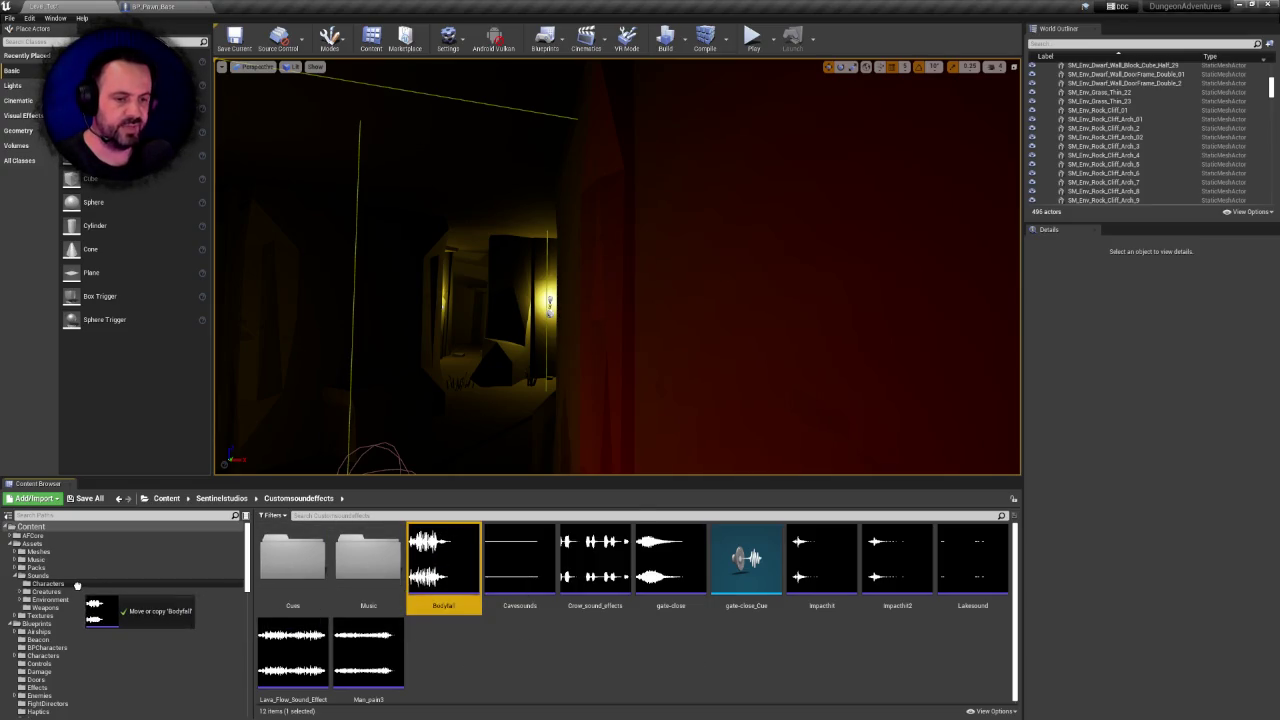
left_click_drag(77, 585, 78, 588)
left_click(104, 601)
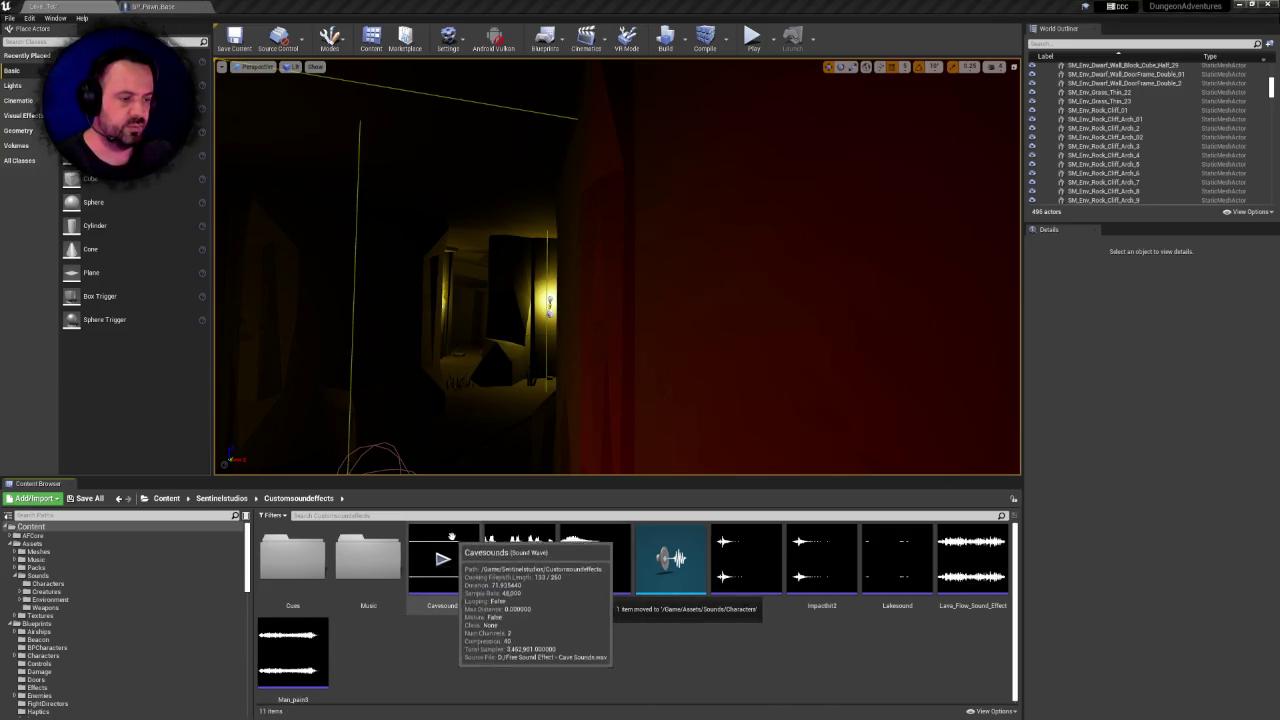
Open the Cues folder and play Cavesounds_Cue
left_click(294, 546)
double_click(294, 546)
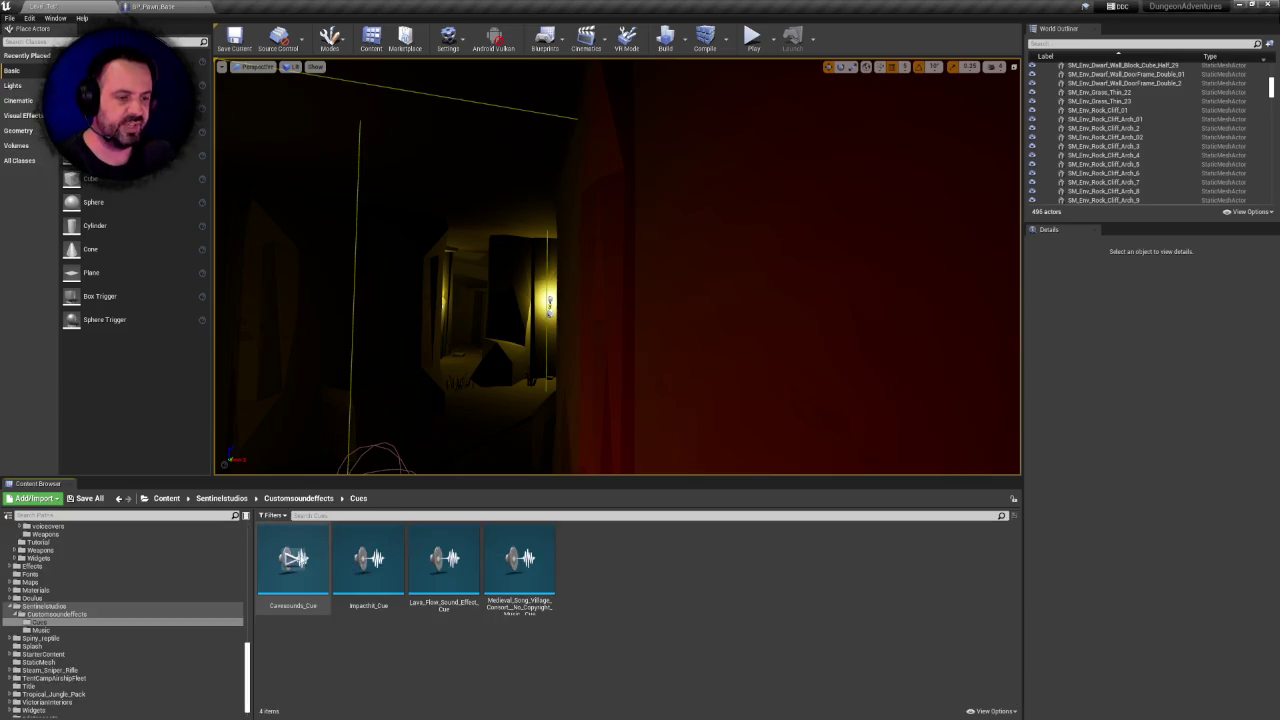
left_click(293, 558)
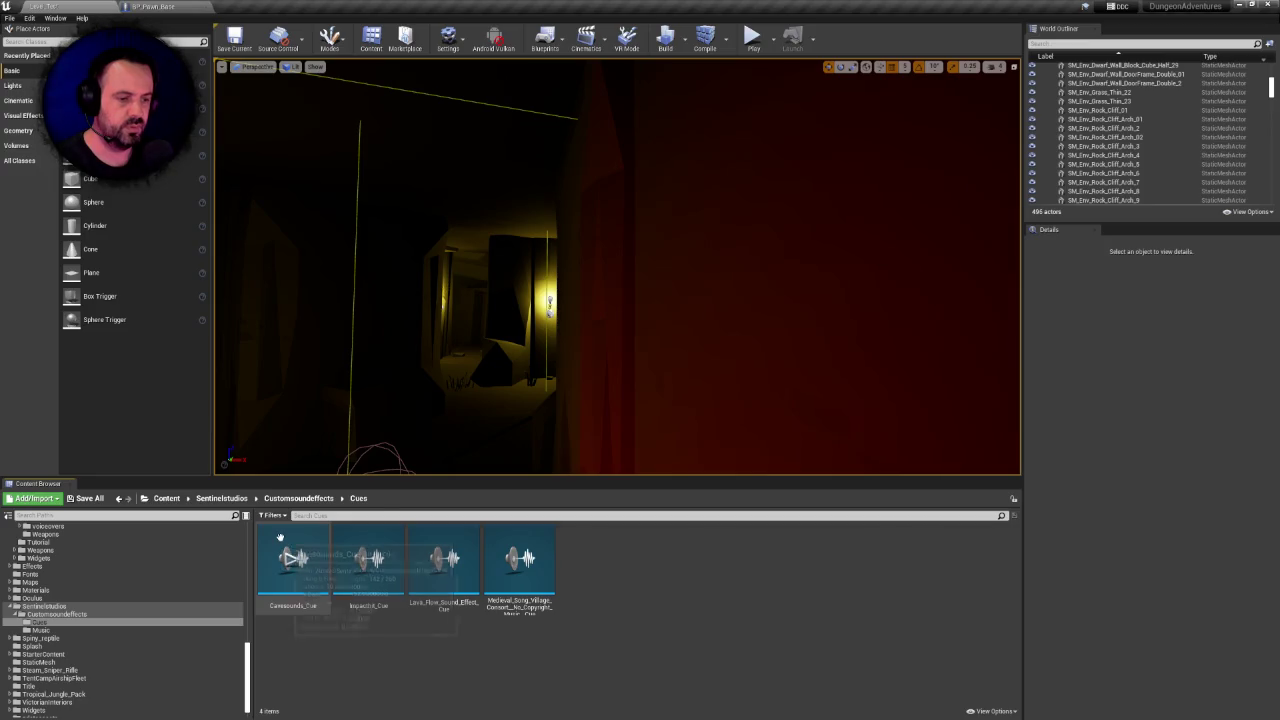
Move Cavesounds_Cue into the Sounds/Environment/Ambient folder
left_click(293, 578)
scroll(182, 574, "up", 3)
scroll(182, 574, "up", 2)
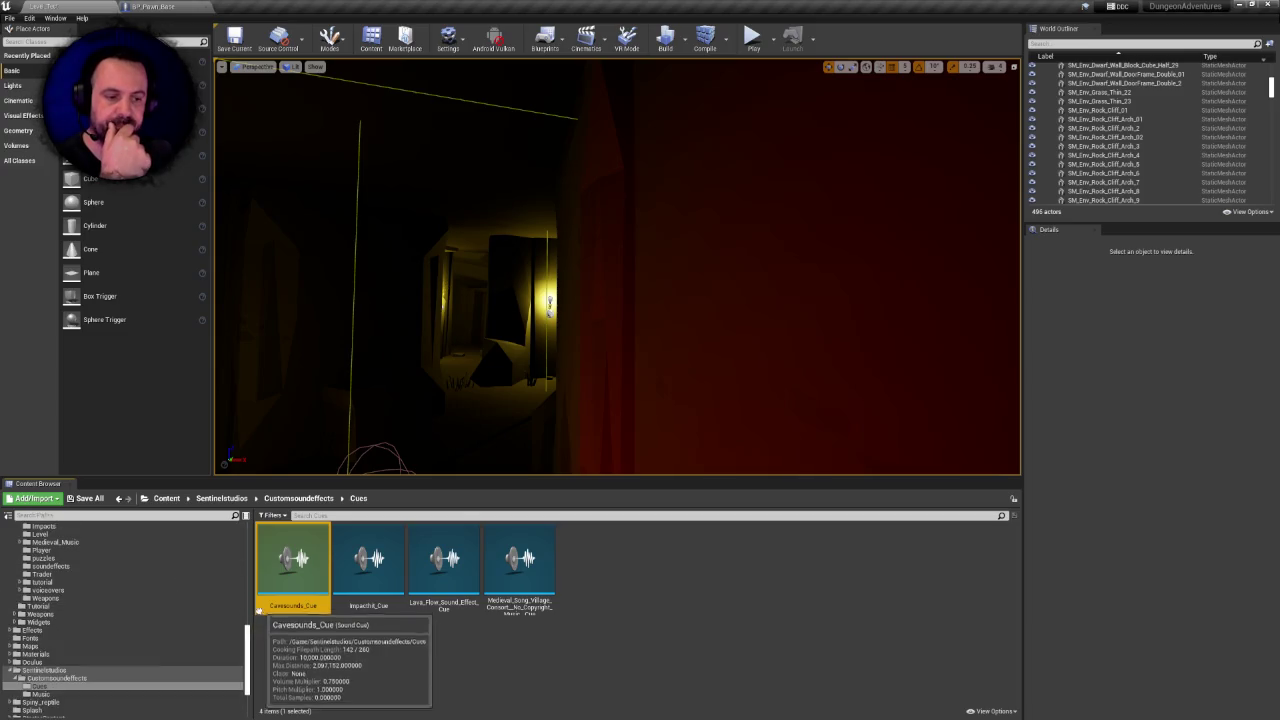
left_click_drag(247, 643, 251, 590)
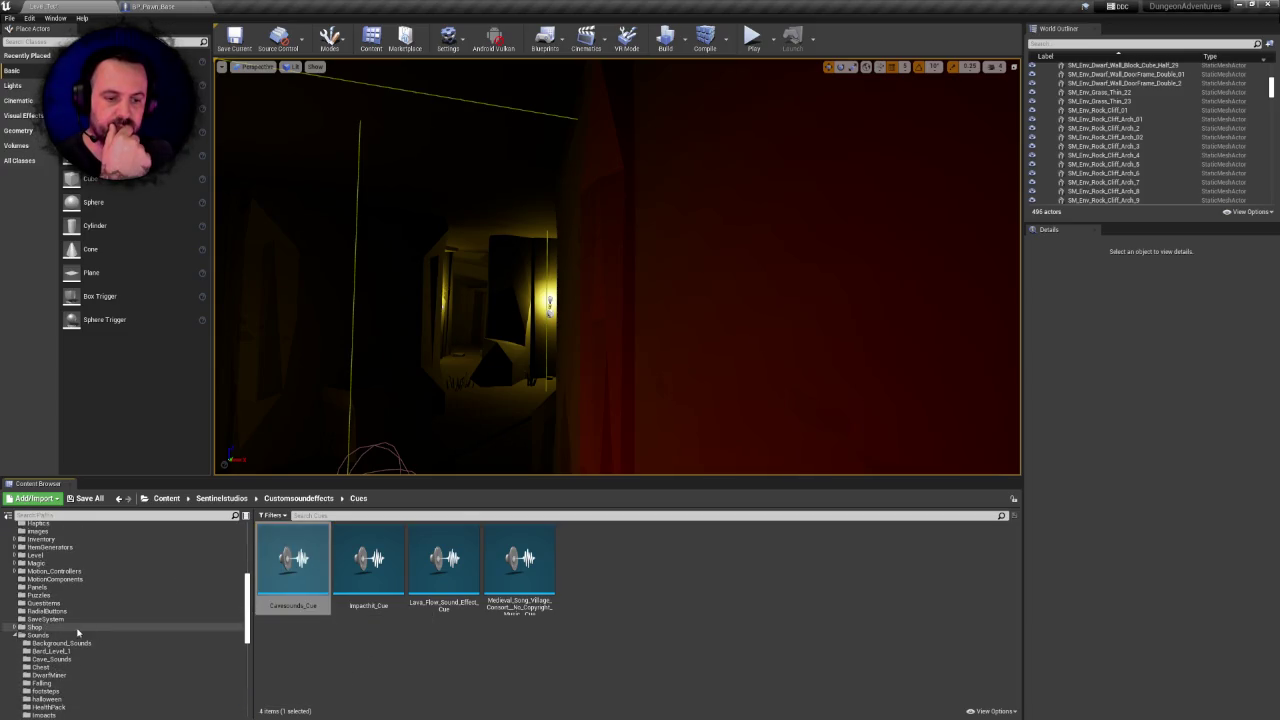
scroll(37, 619, "up", 3)
scroll(37, 619, "up", 6)
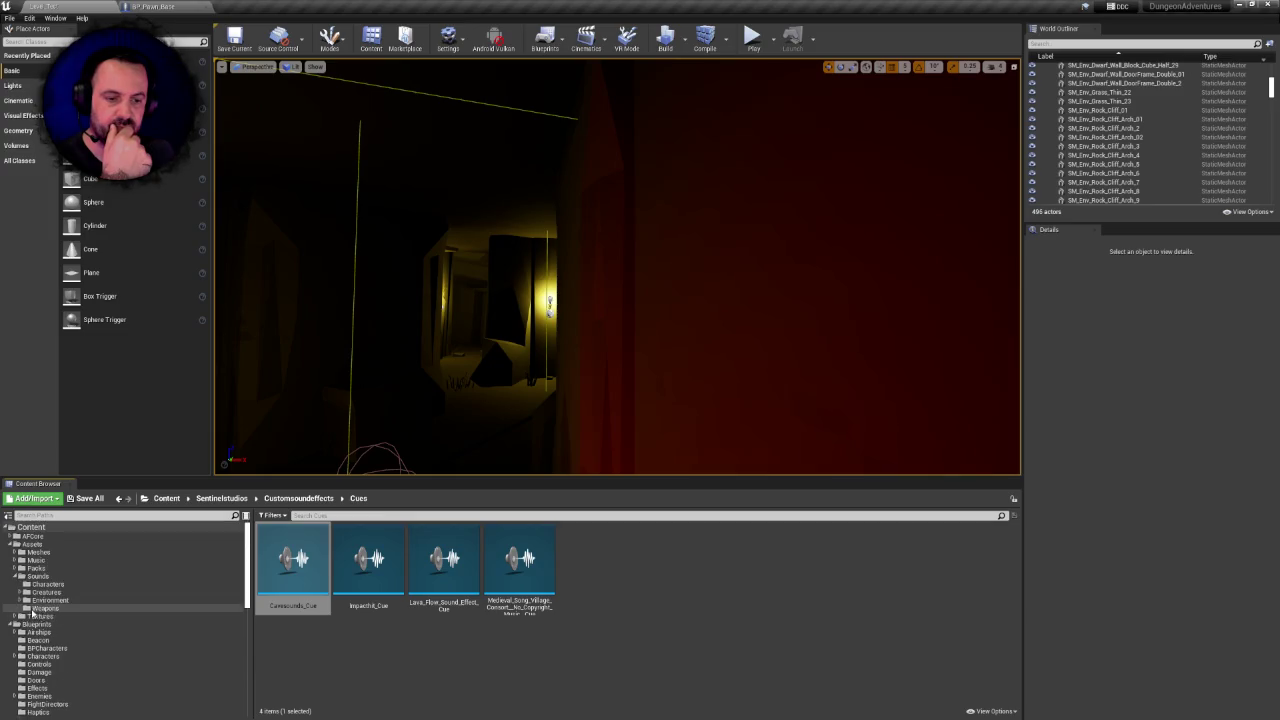
left_click(14, 624)
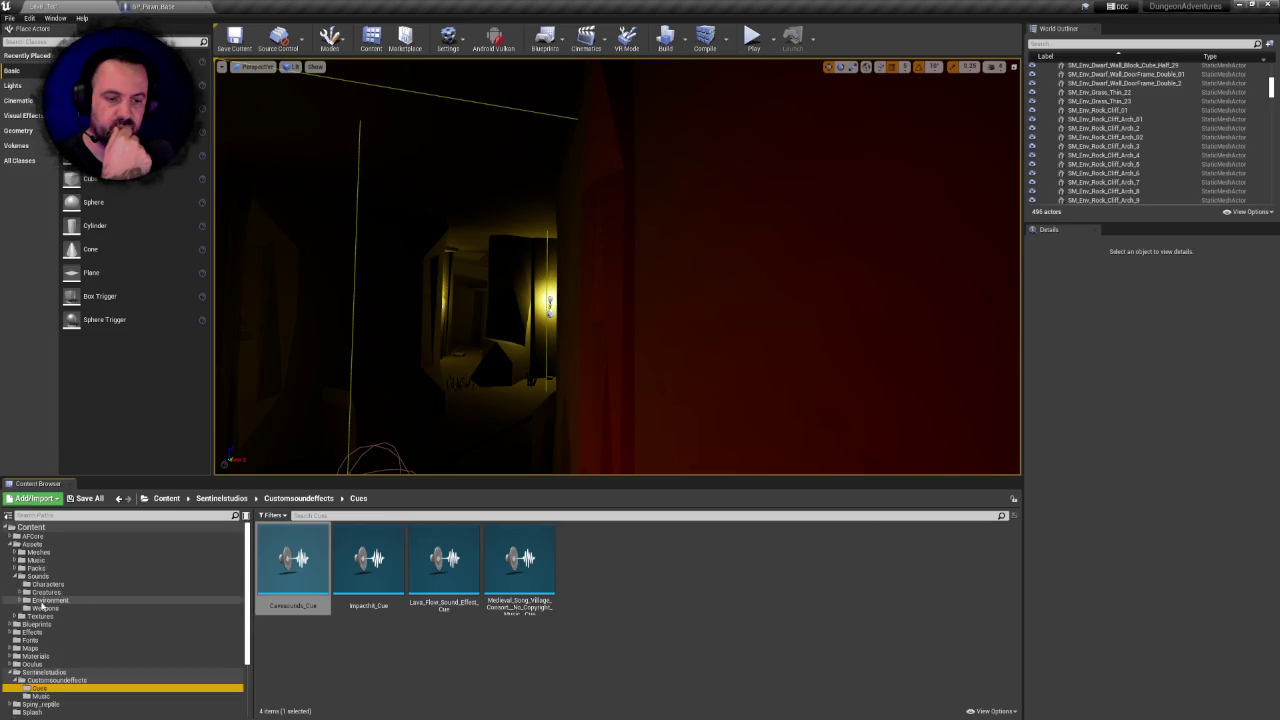
left_click(22, 600)
left_click_drag(290, 558, 53, 608)
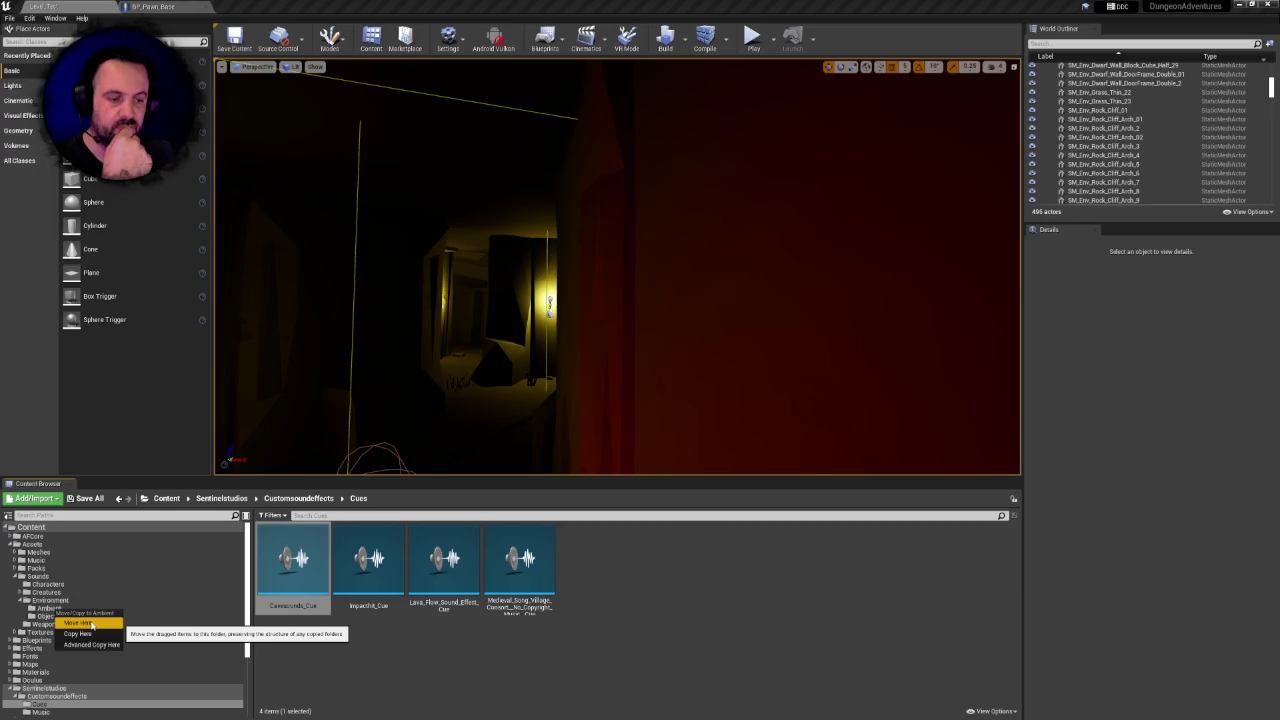
left_click(91, 624)
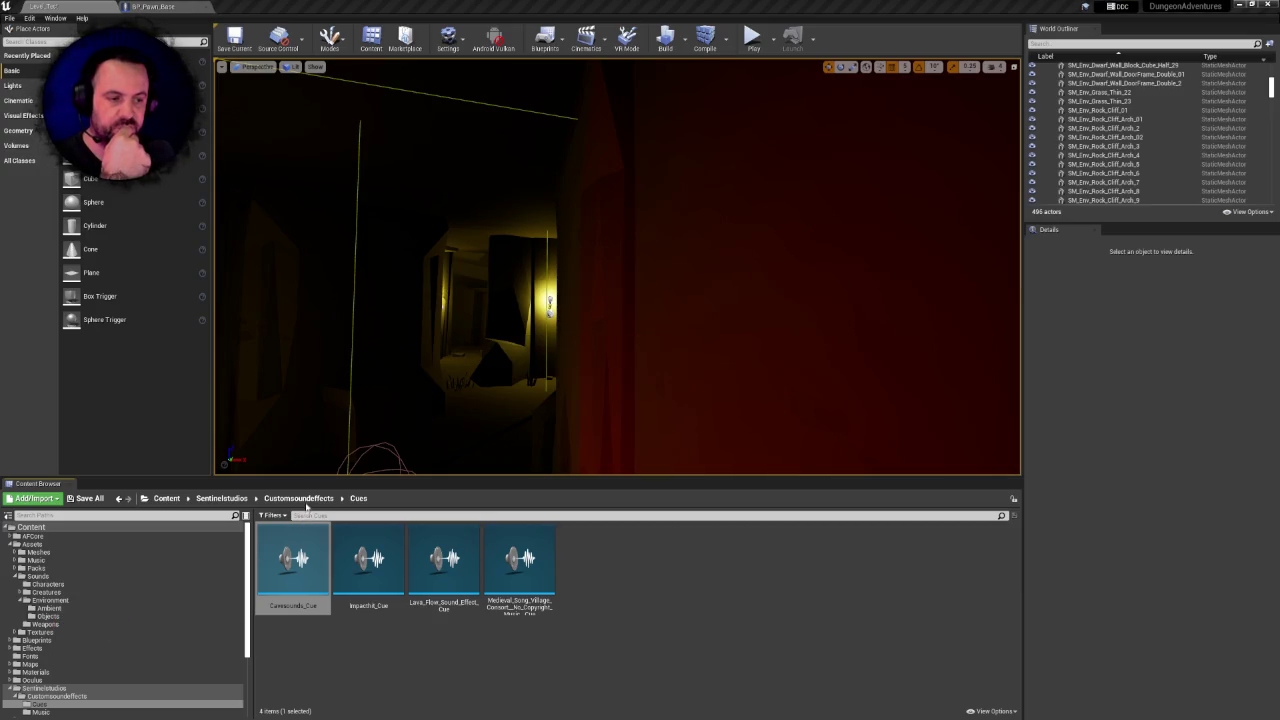
Move the Cavesounds and Crow_sound_effects sound waves into Environment/Ambient
left_click(298, 498)
mouse_move(450, 555)
left_mouse_down()
mouse_move(84, 573)
mouse_move(56, 610)
left_mouse_up()
left_click(80, 628)
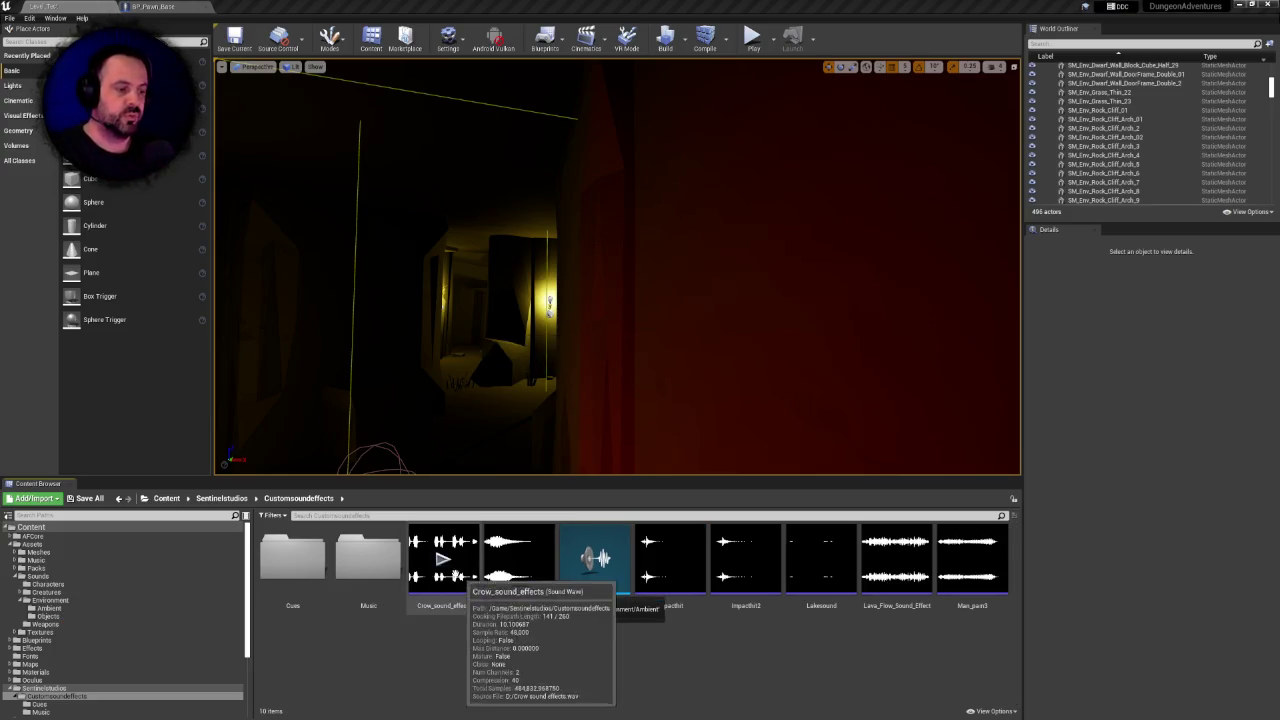
left_click(443, 560)
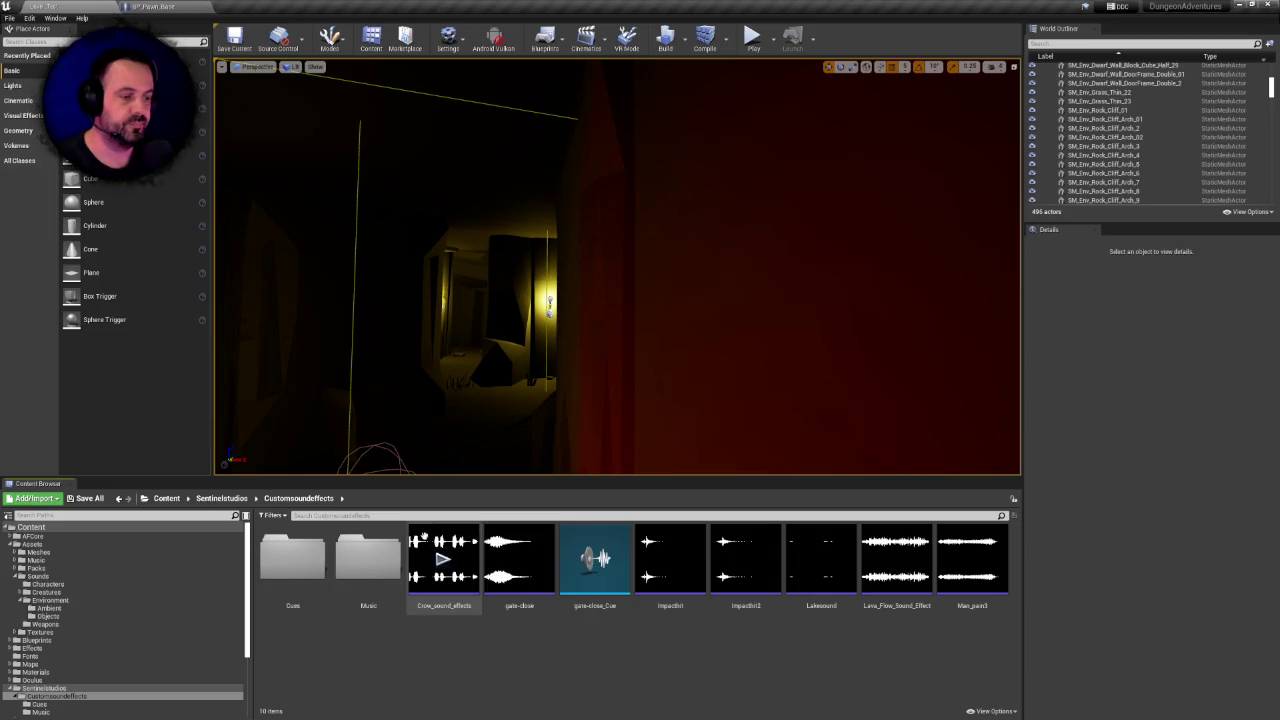
left_click(423, 536)
left_click_drag(394, 546, 54, 611)
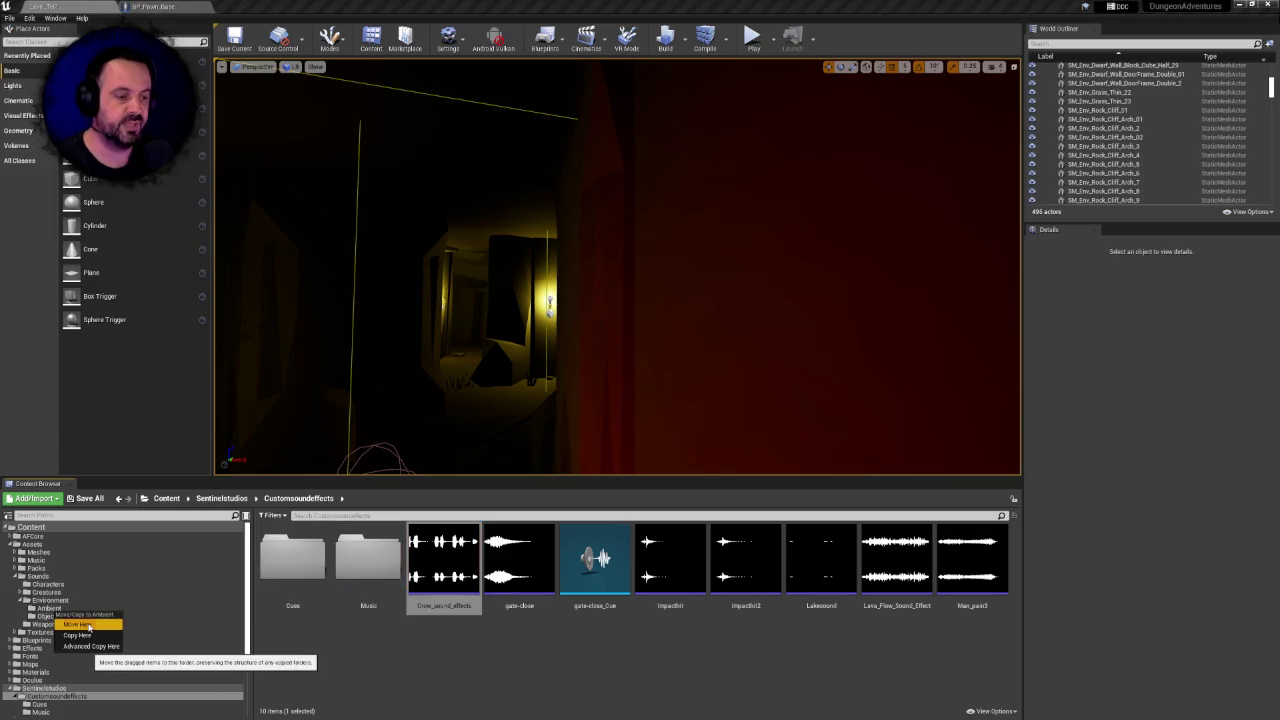
left_click(80, 621)
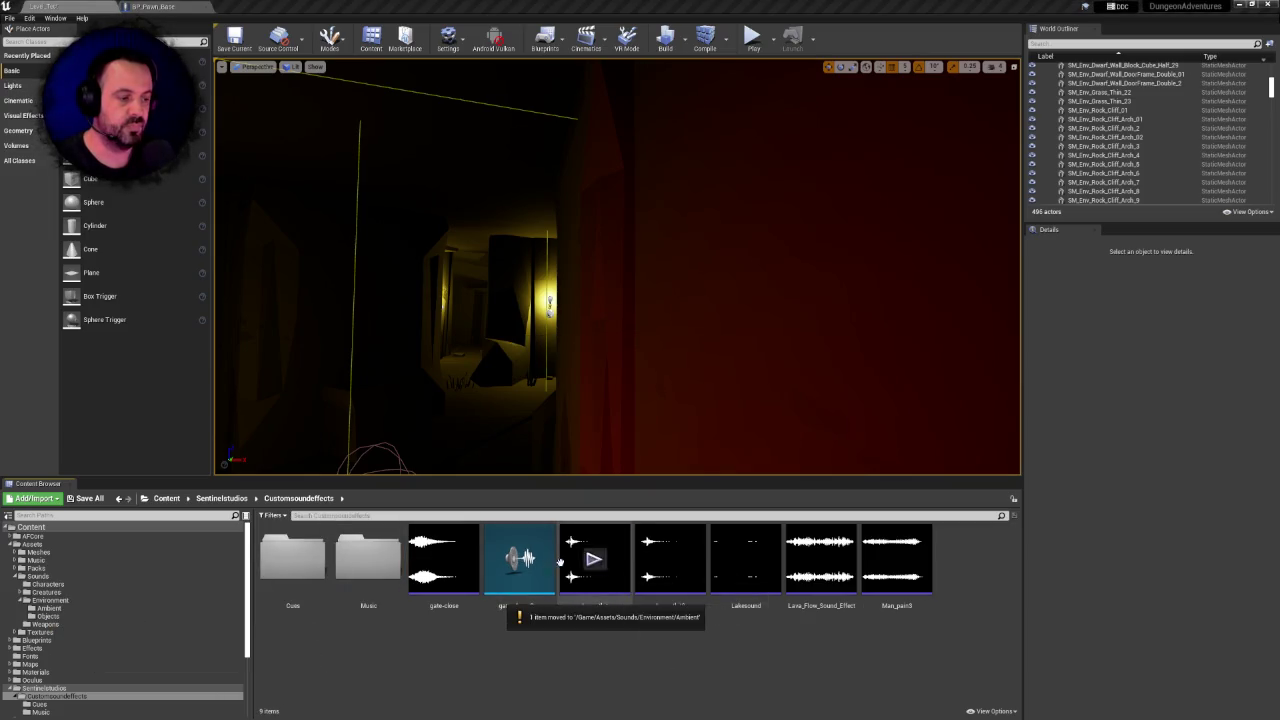
Move the gate-close sound and gate-close_Cue into Environment/Objects
left_click(456, 552)
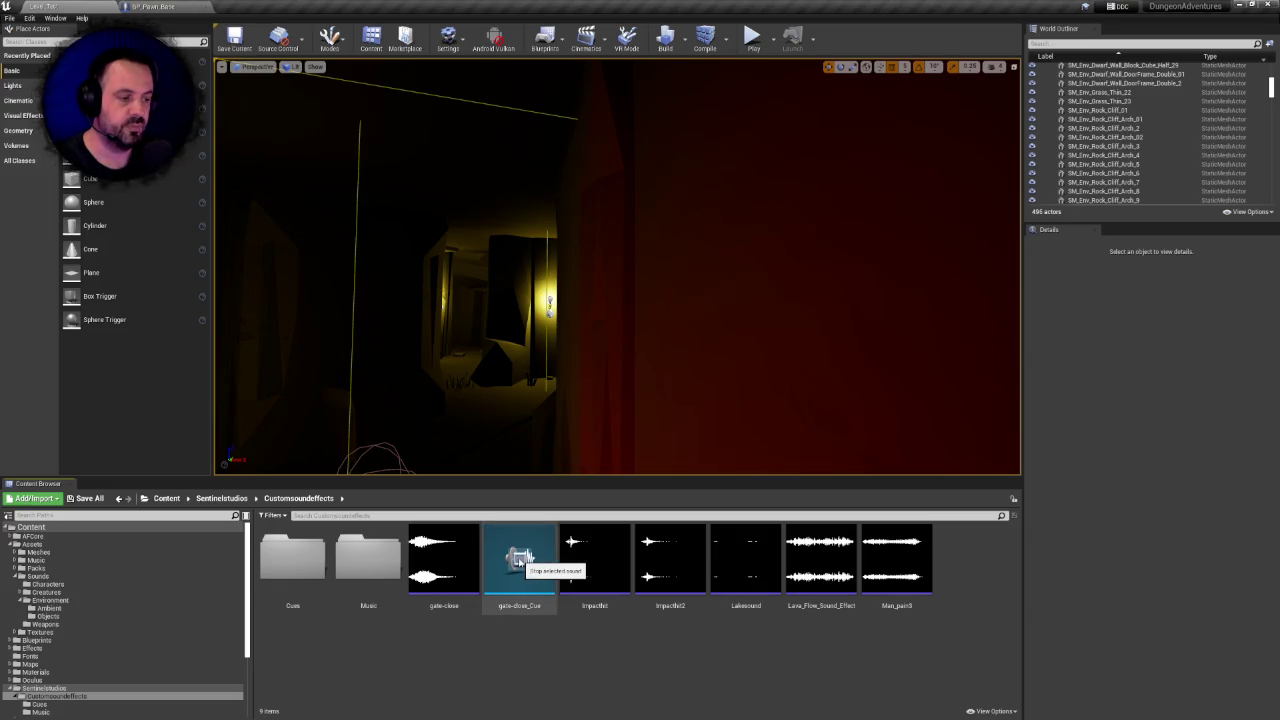
left_click(444, 540)
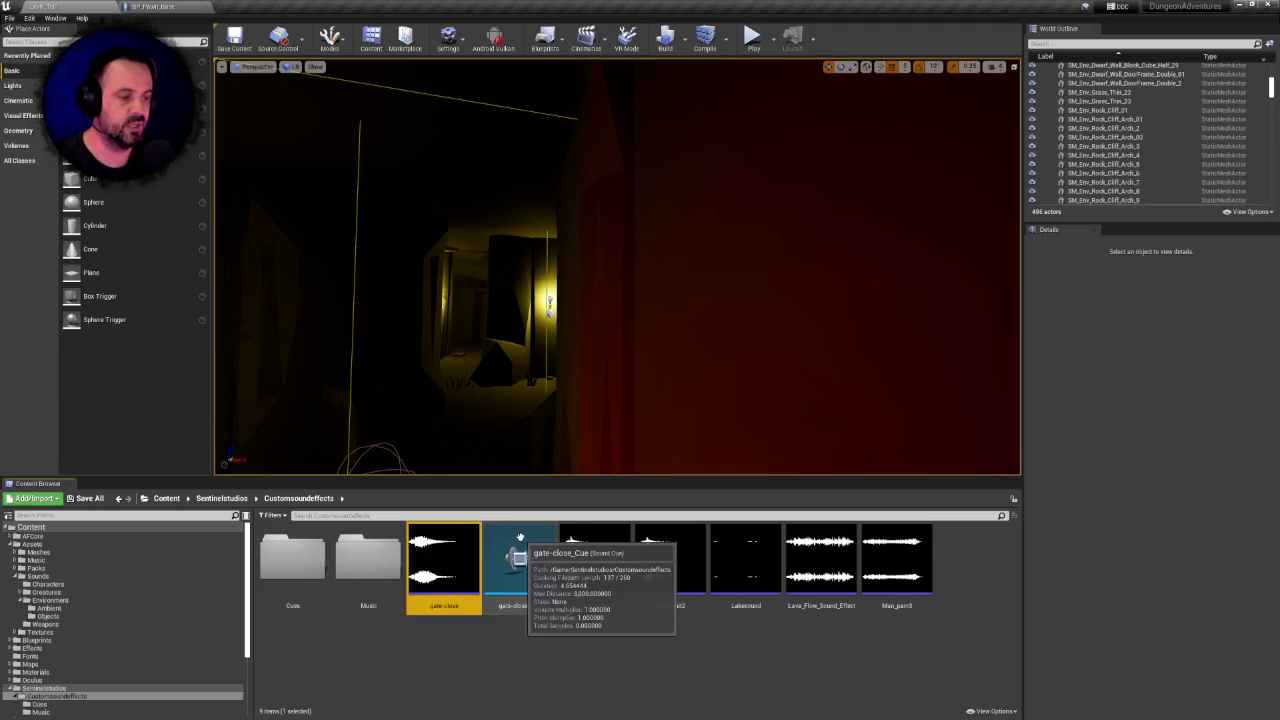
left_click(520, 552, "ctrl")
left_click_drag(440, 560, 48, 616)
left_click(79, 633)
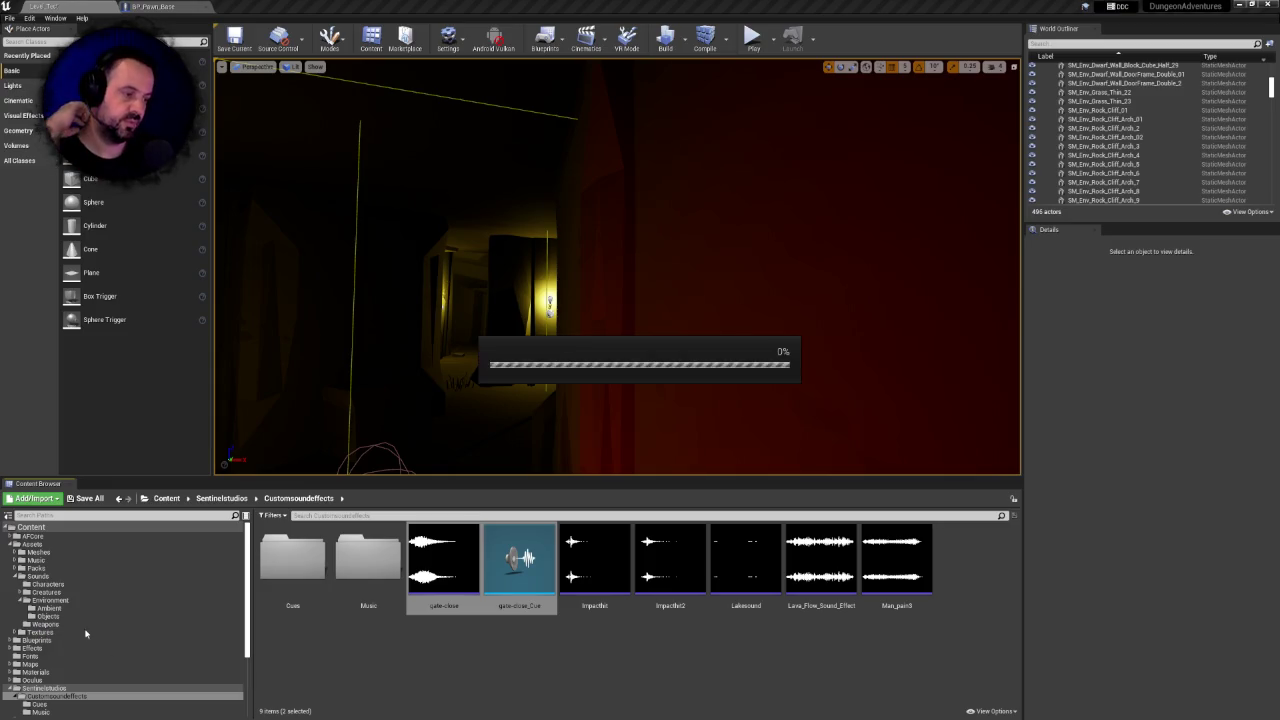
Move Lava_Flow_Sound_Effect_Cue and Lava_Flow_Sound_Effect into Environment/Ambient
double_click(292, 558)
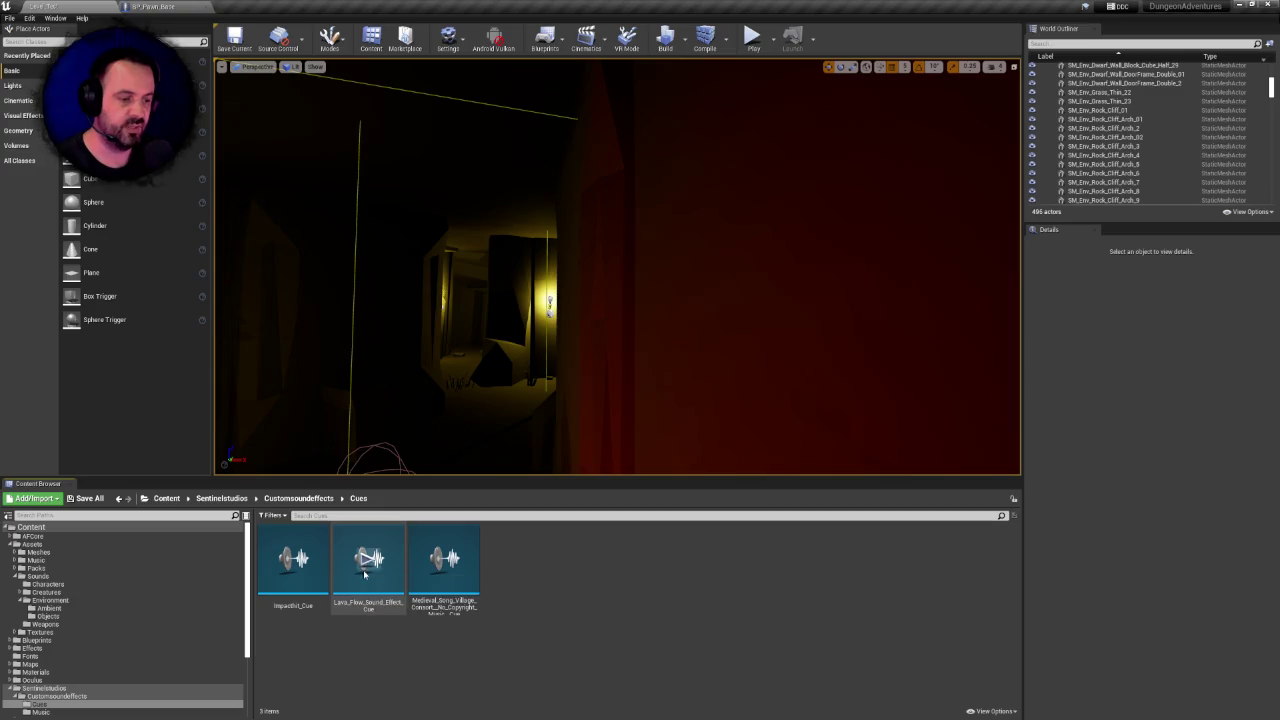
left_click(298, 498)
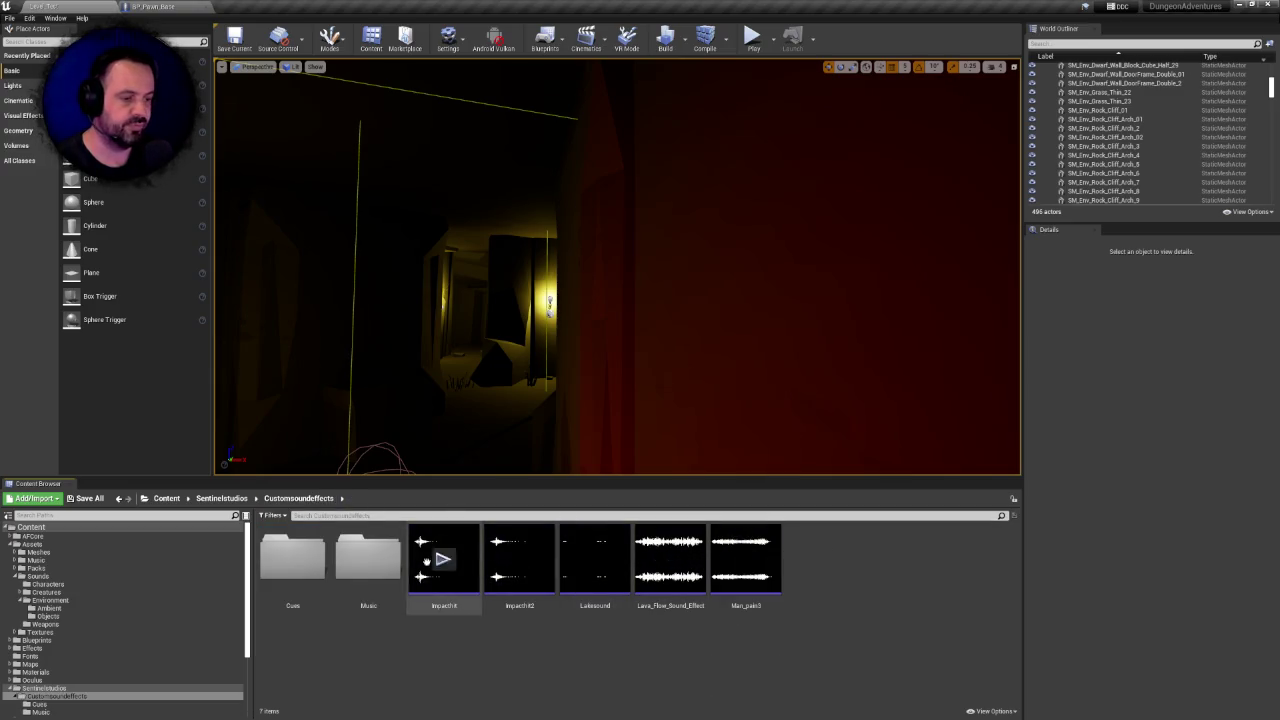
double_click(290, 557)
mouse_move(380, 540)
left_mouse_down()
mouse_move(45, 620)
mouse_move(52, 610)
left_mouse_up()
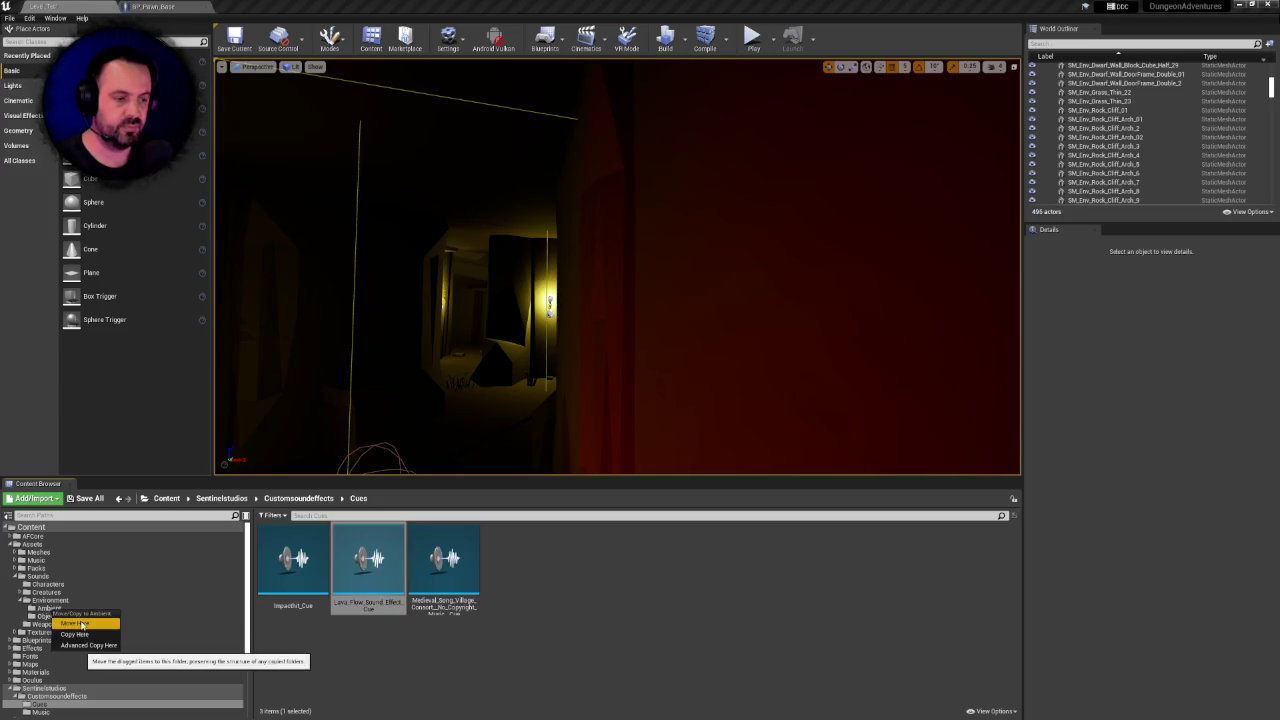
left_click(76, 623)
left_click(327, 498)
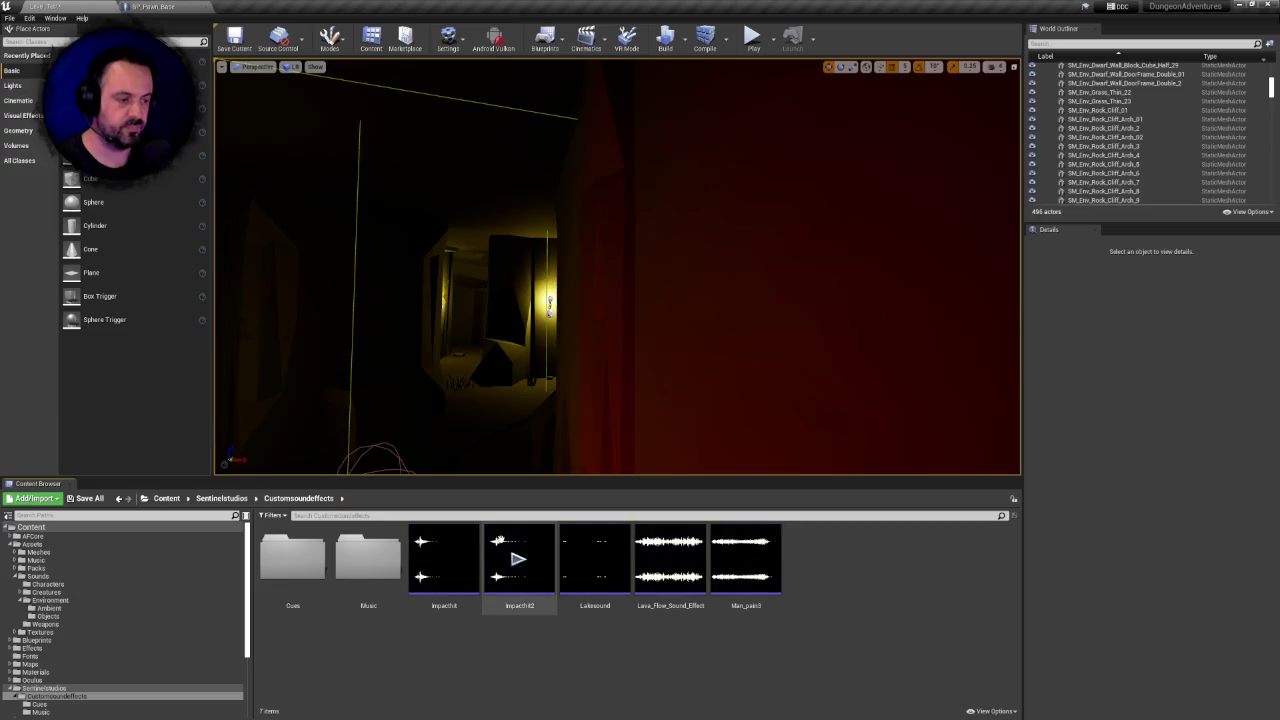
left_click(680, 555)
mouse_move(681, 537)
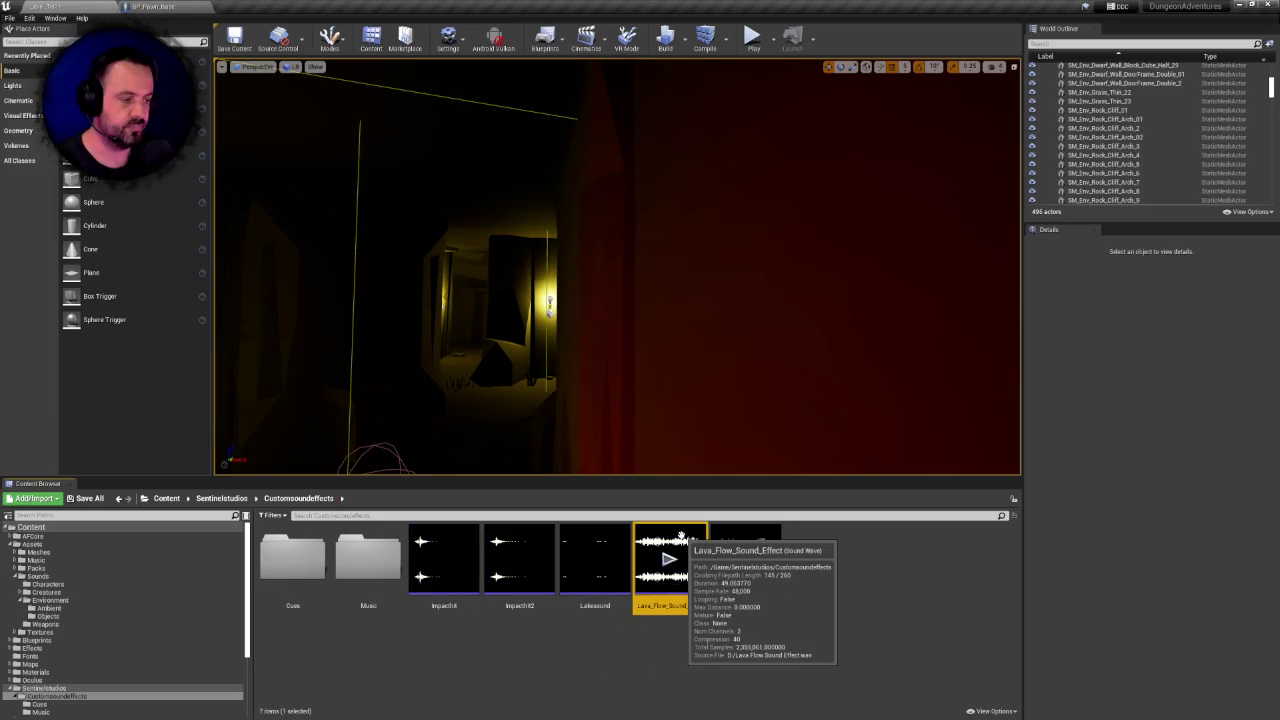
mouse_move(681, 537)
left_mouse_down()
mouse_move(52, 606)
mouse_move(55, 590)
mouse_move(59, 606)
left_mouse_up()
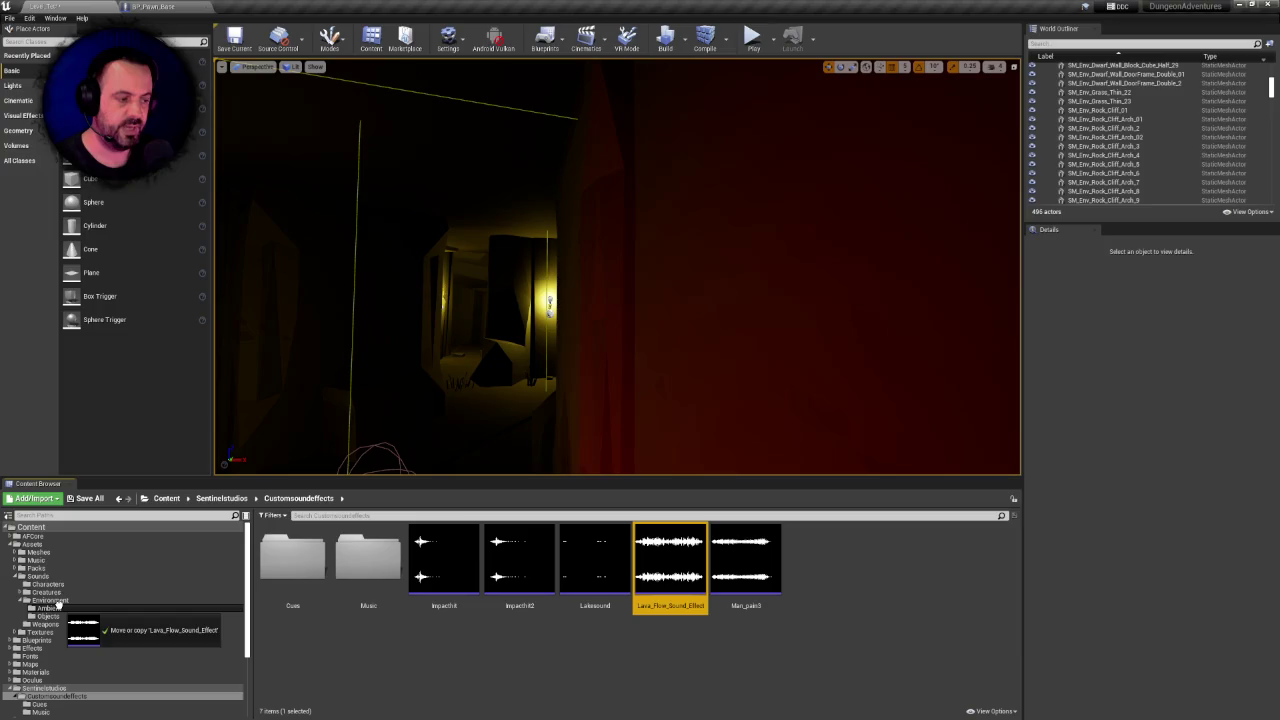
left_click_drag(59, 606, 60, 607)
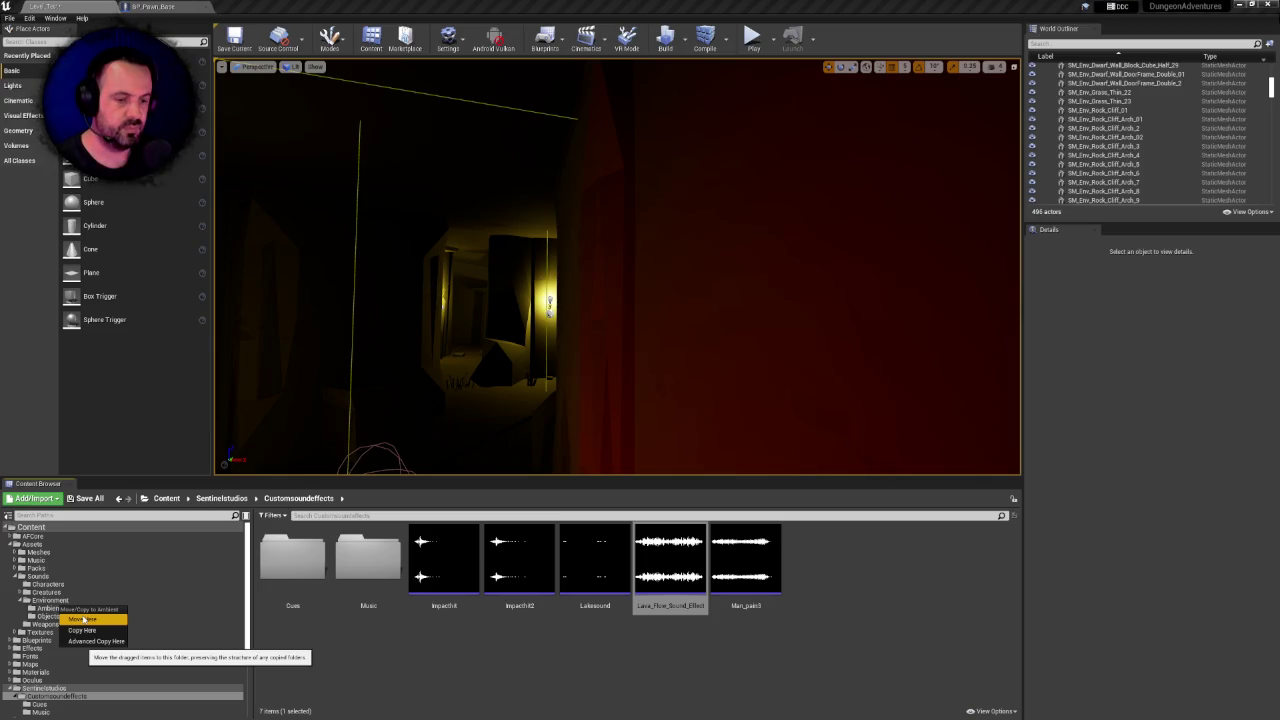
left_click(83, 620)
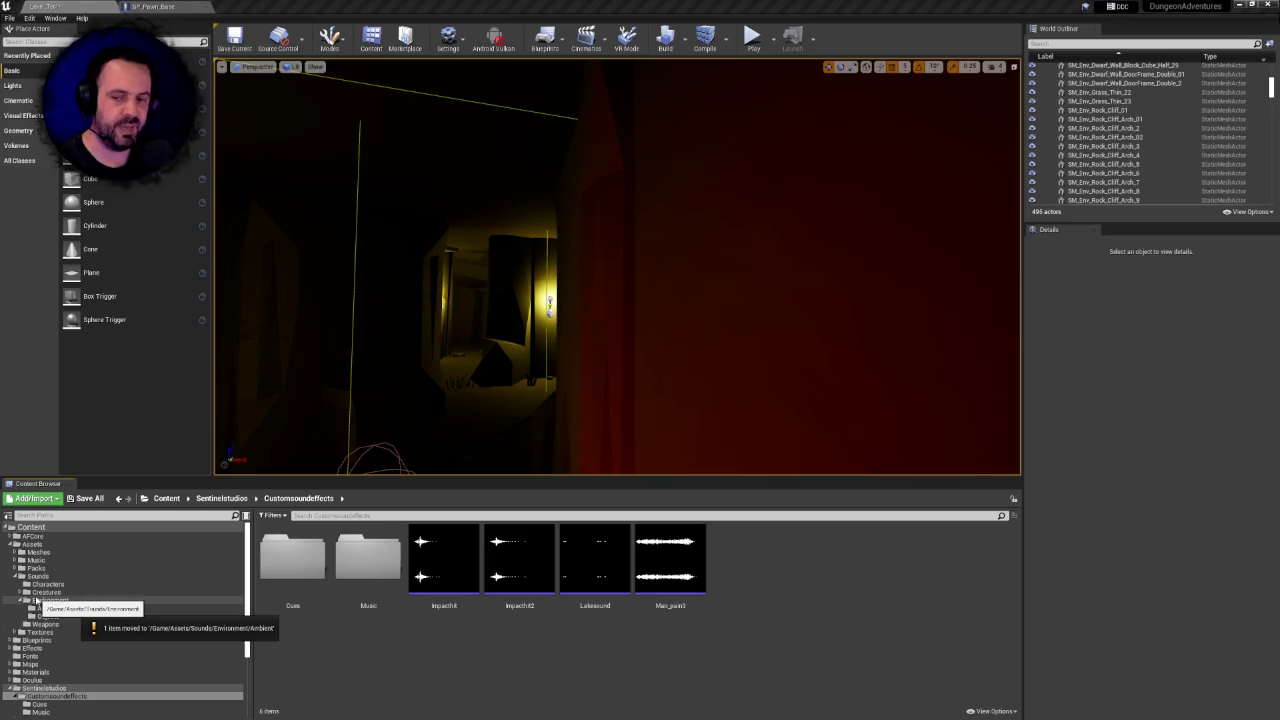
Check the remaining cues and preview the Impacthit and Impacthit2 sounds
double_click(291, 562)
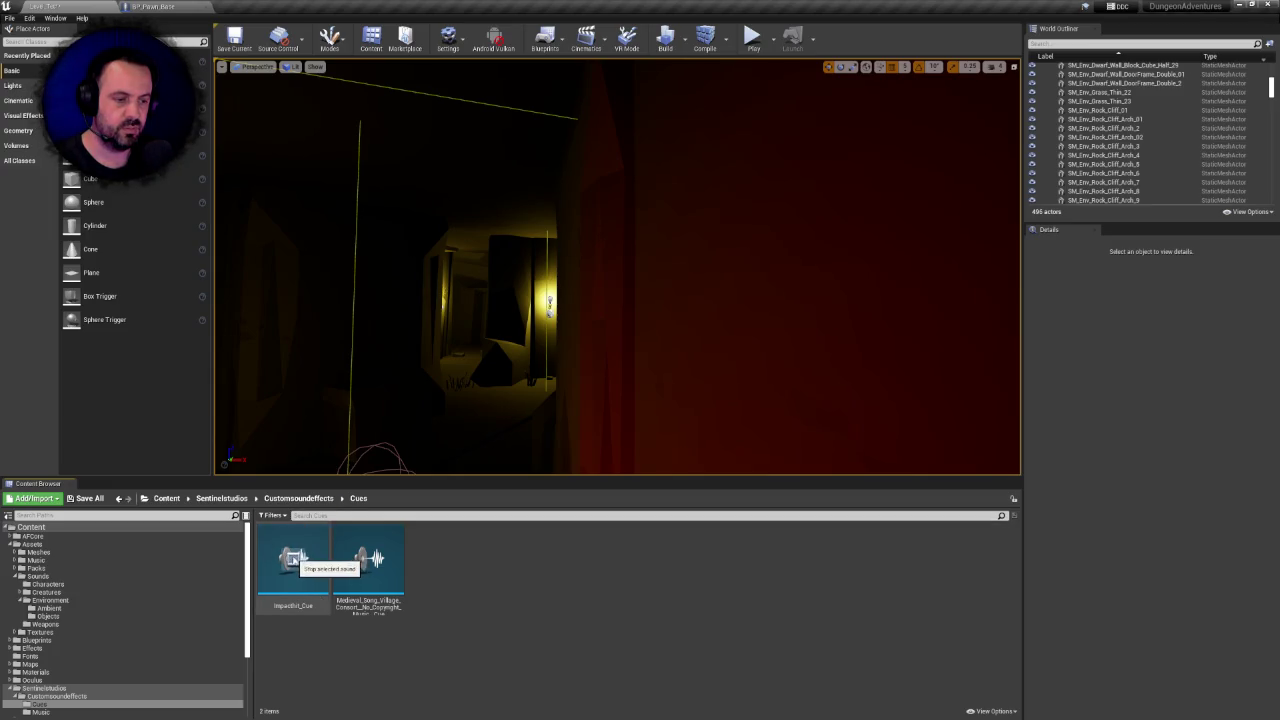
left_click(300, 498)
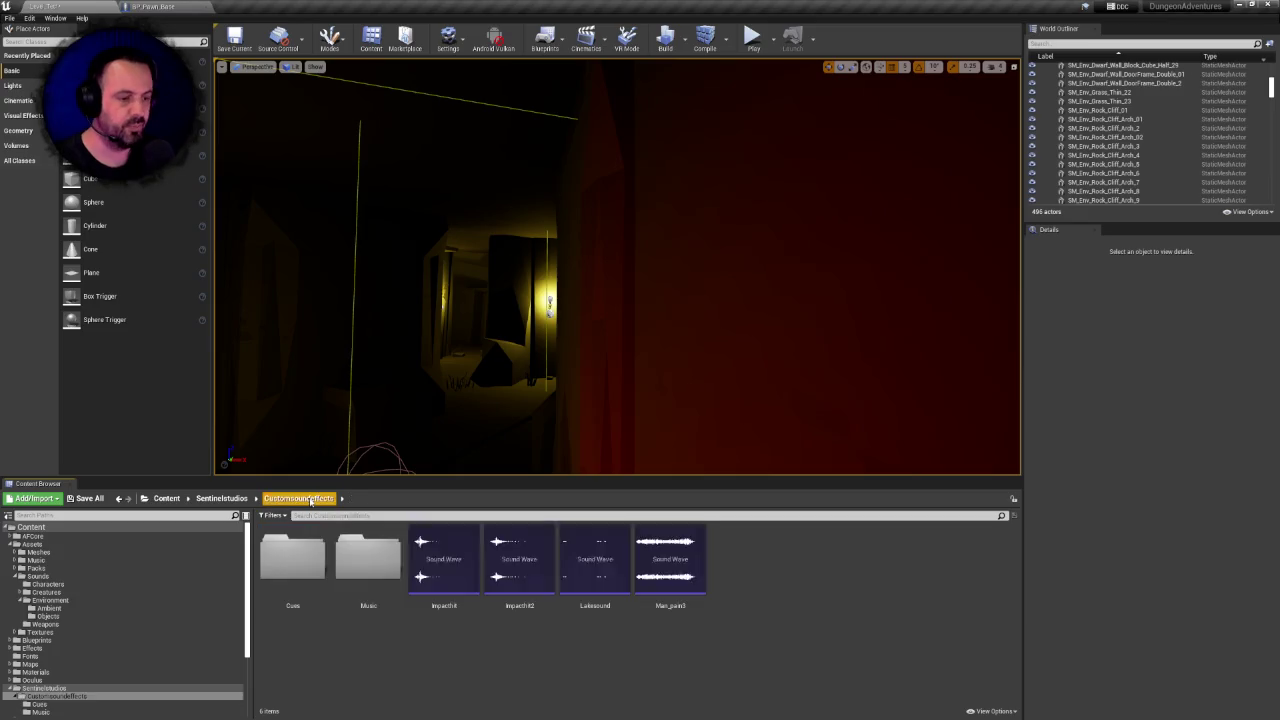
left_click(444, 558)
left_click(517, 558)
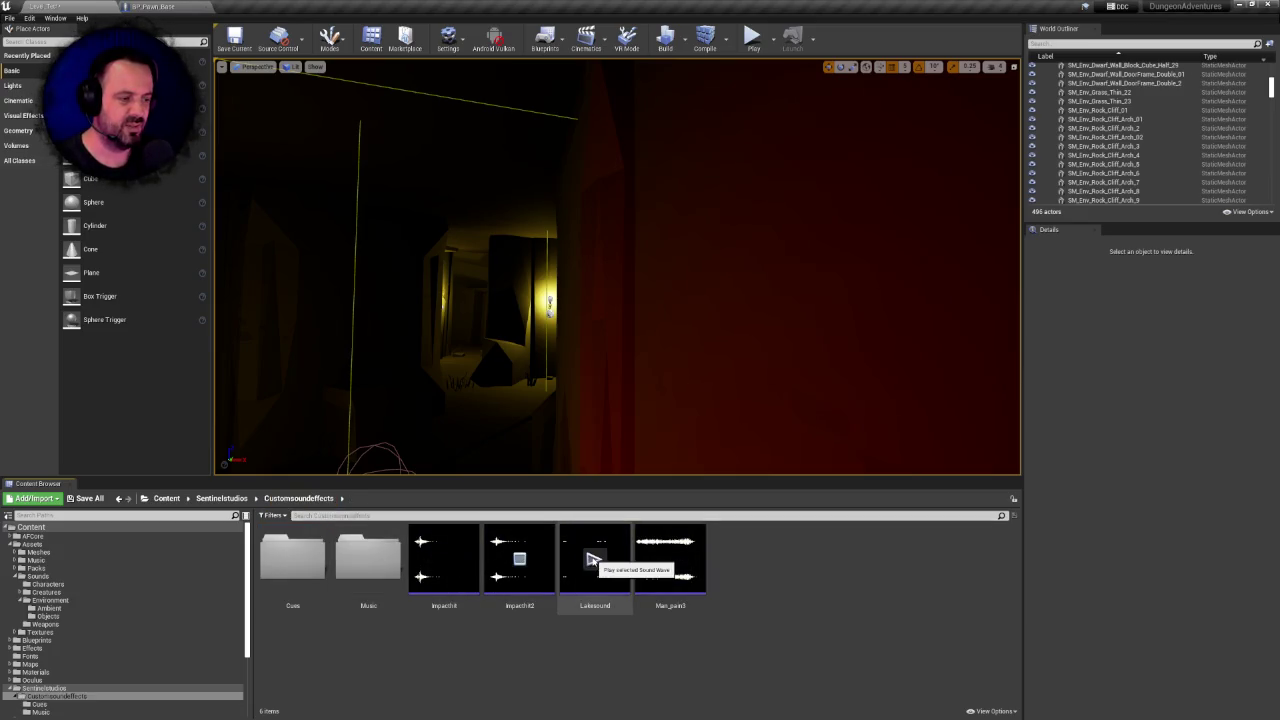
Delete the Impacthit_Cue sound cue from the Cues folder
double_click(290, 562)
left_click(290, 540)
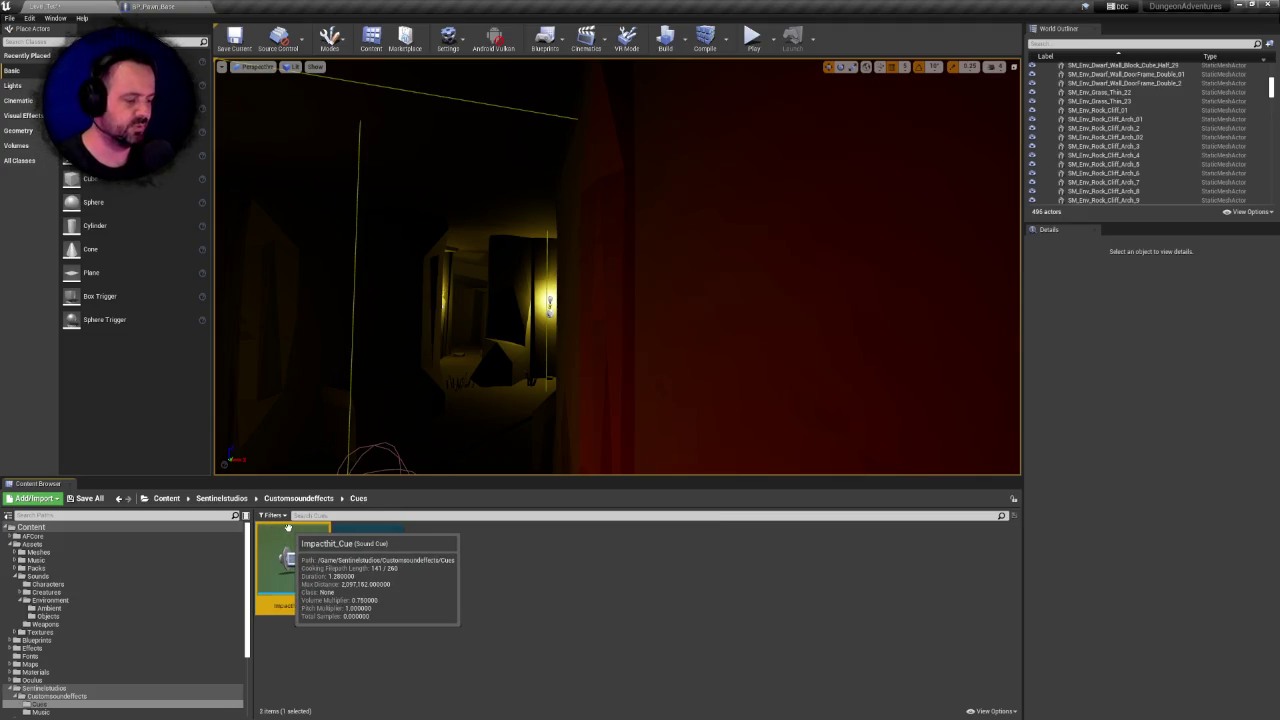
key("Delete")
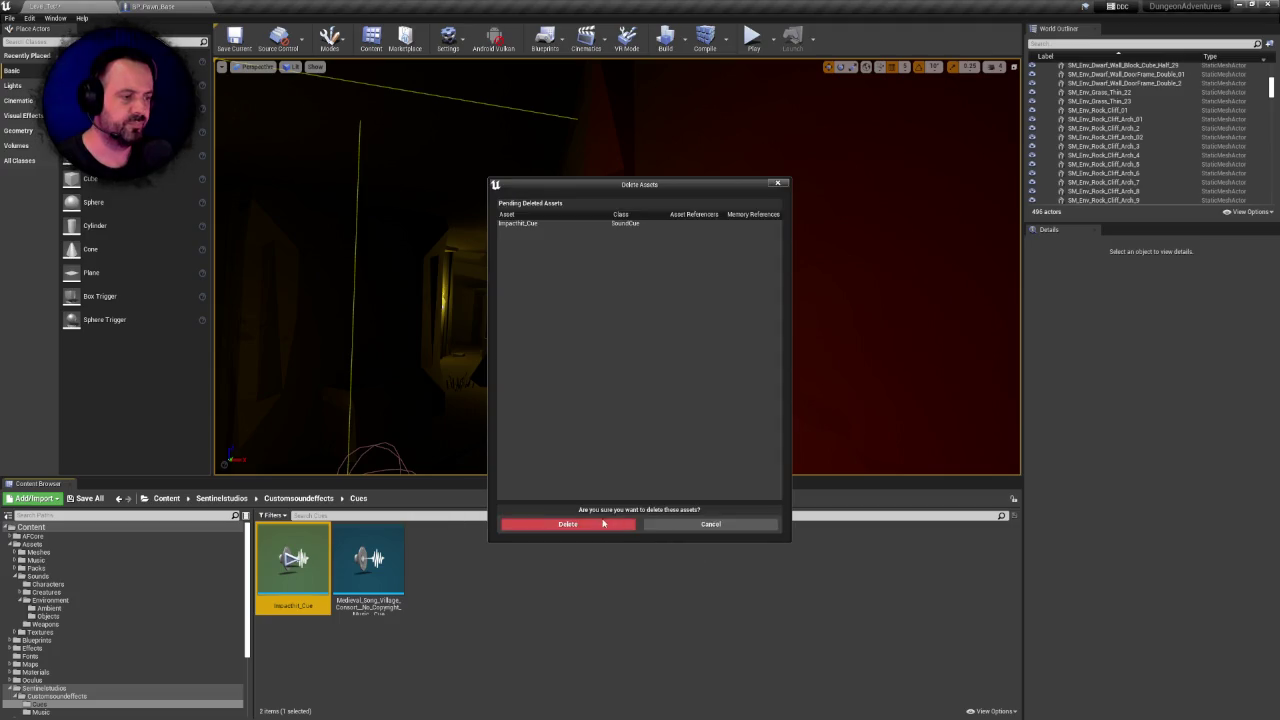
left_click(600, 522)
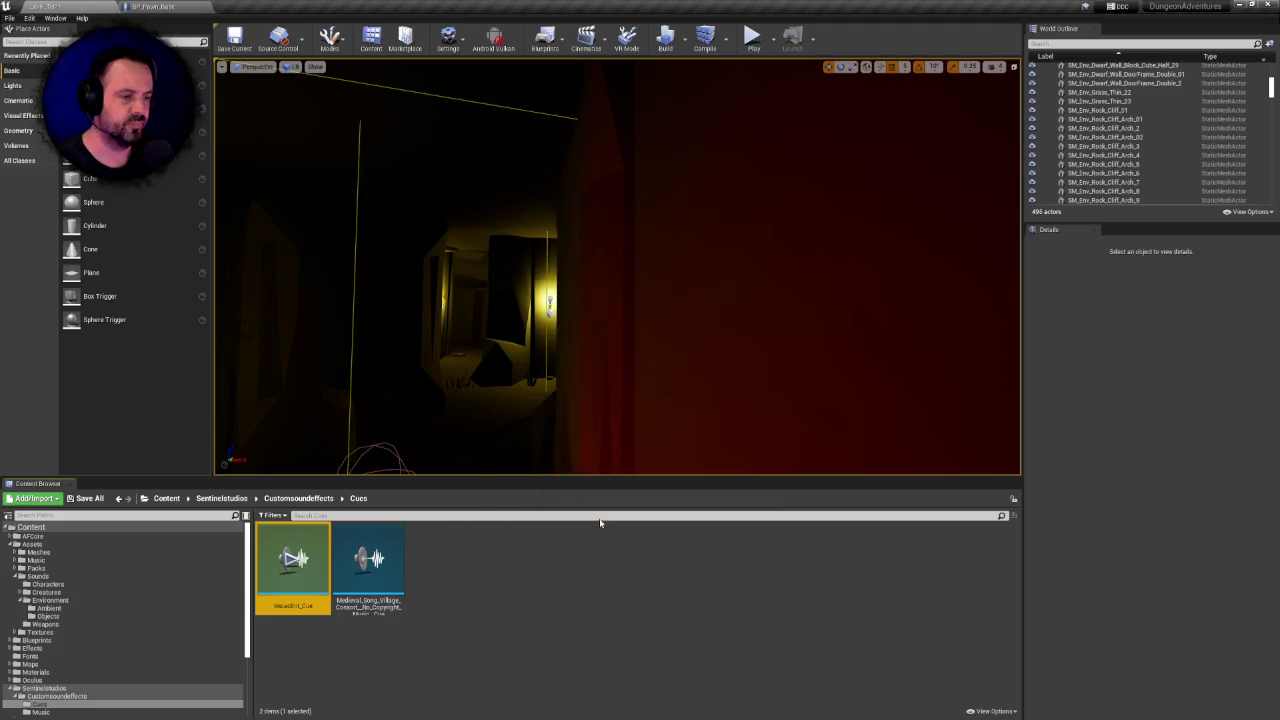
right_click(514, 587)
right_click(459, 579)
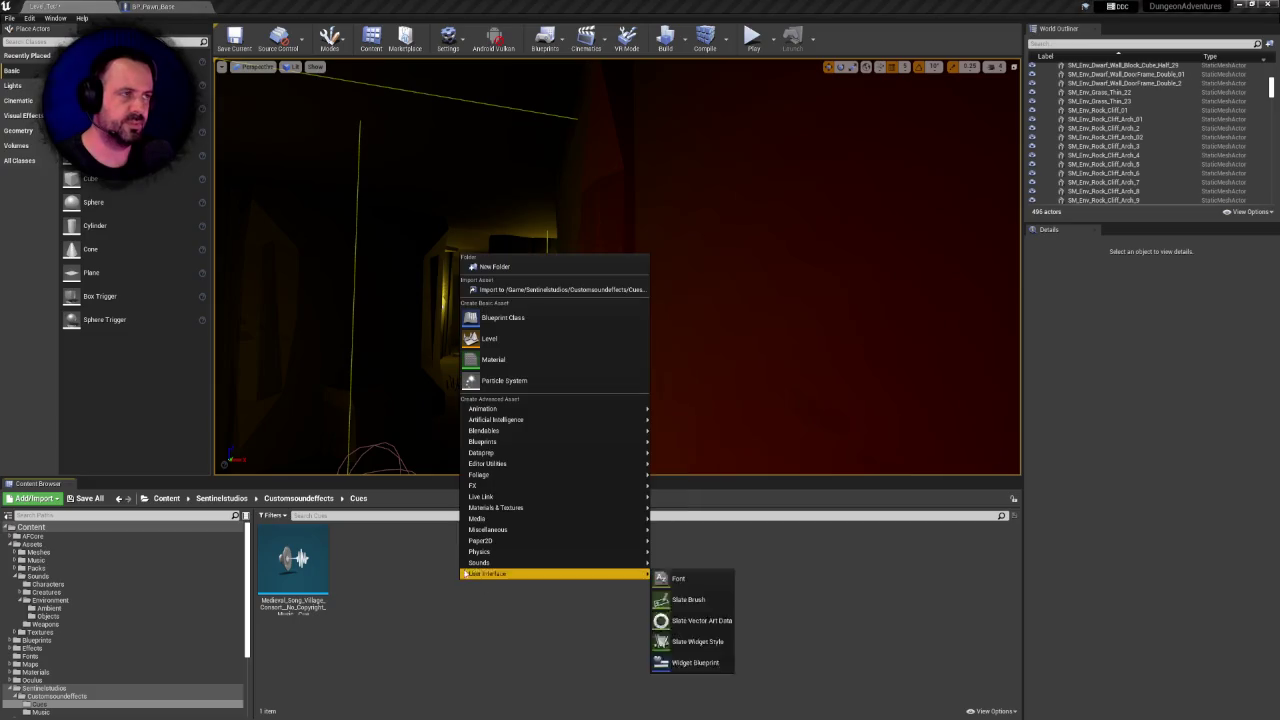
left_click(418, 580)
Delete the Impacthit and Impacthit2 sound waves from Customsoundeffects
left_click(299, 498)
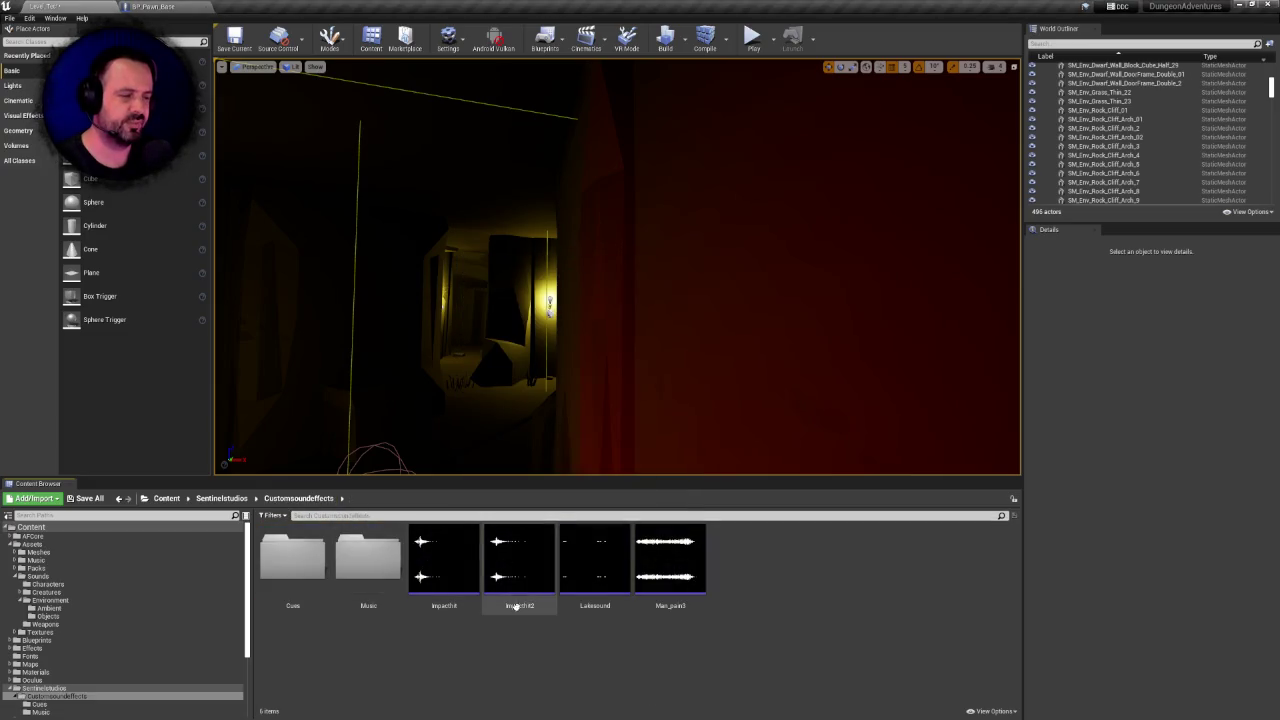
left_click(445, 555)
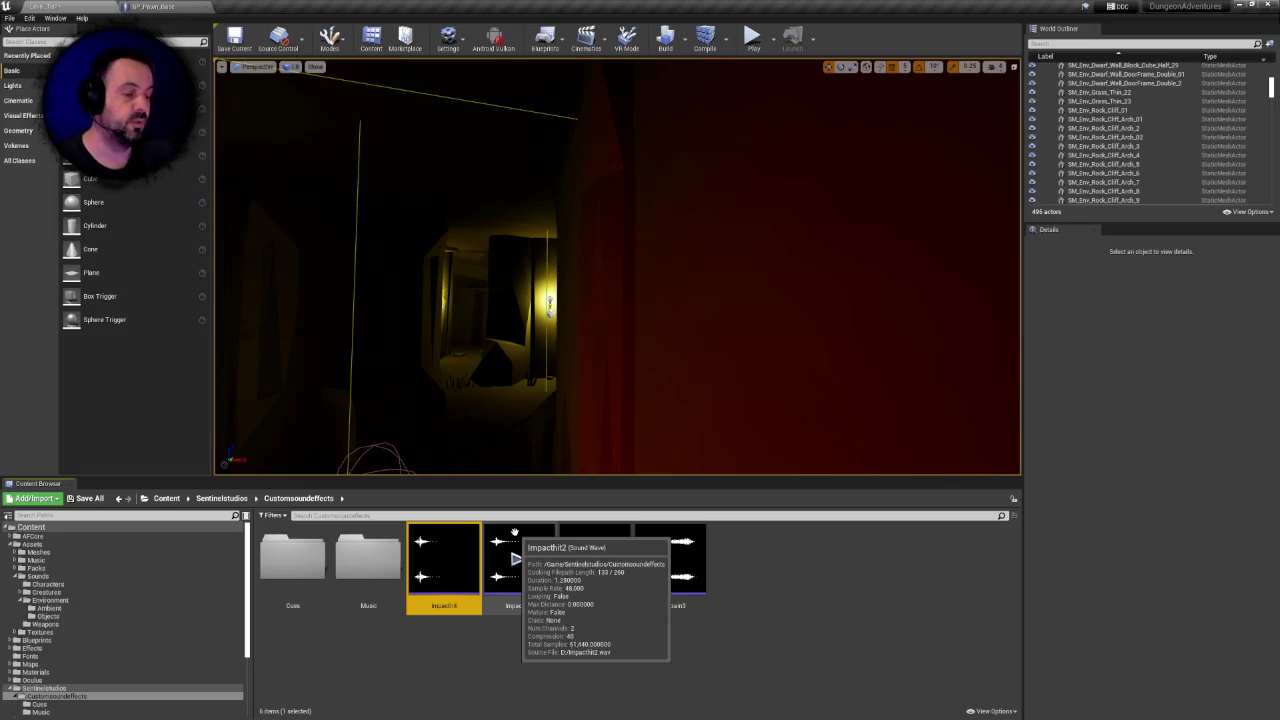
left_click(513, 540, "ctrl")
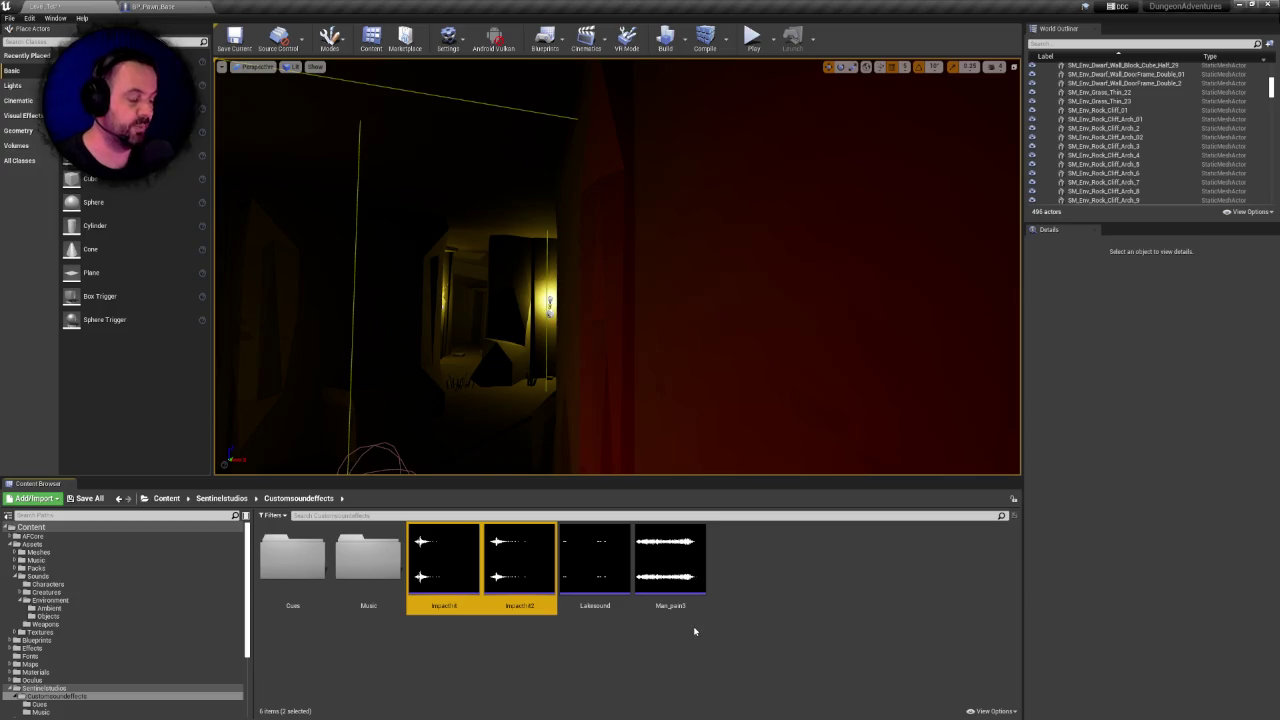
key("Delete")
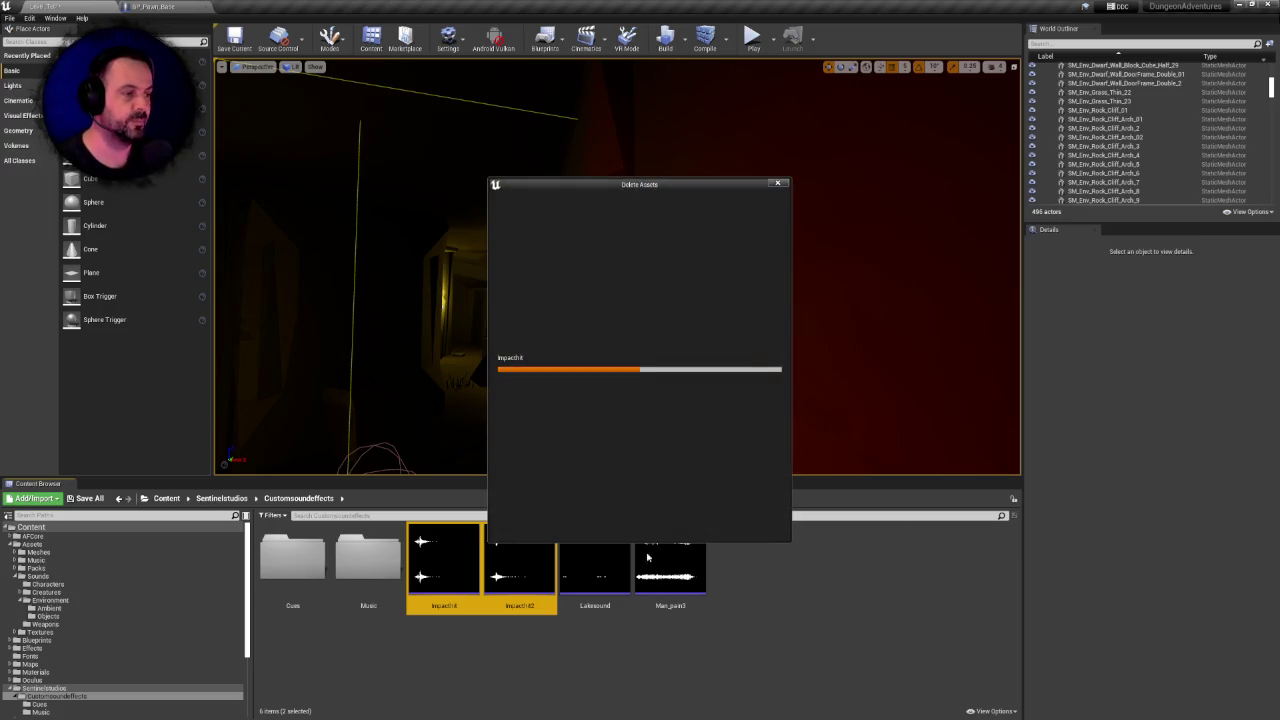
left_click(594, 528)
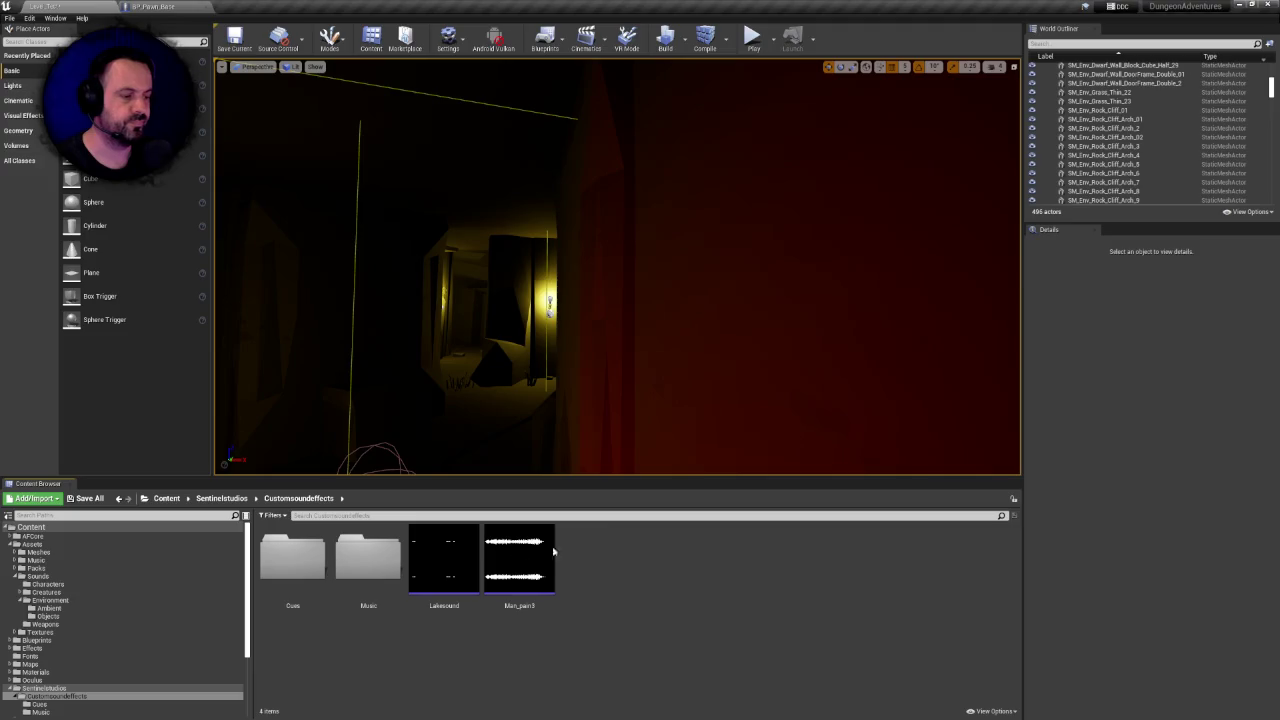
double_click(298, 556)
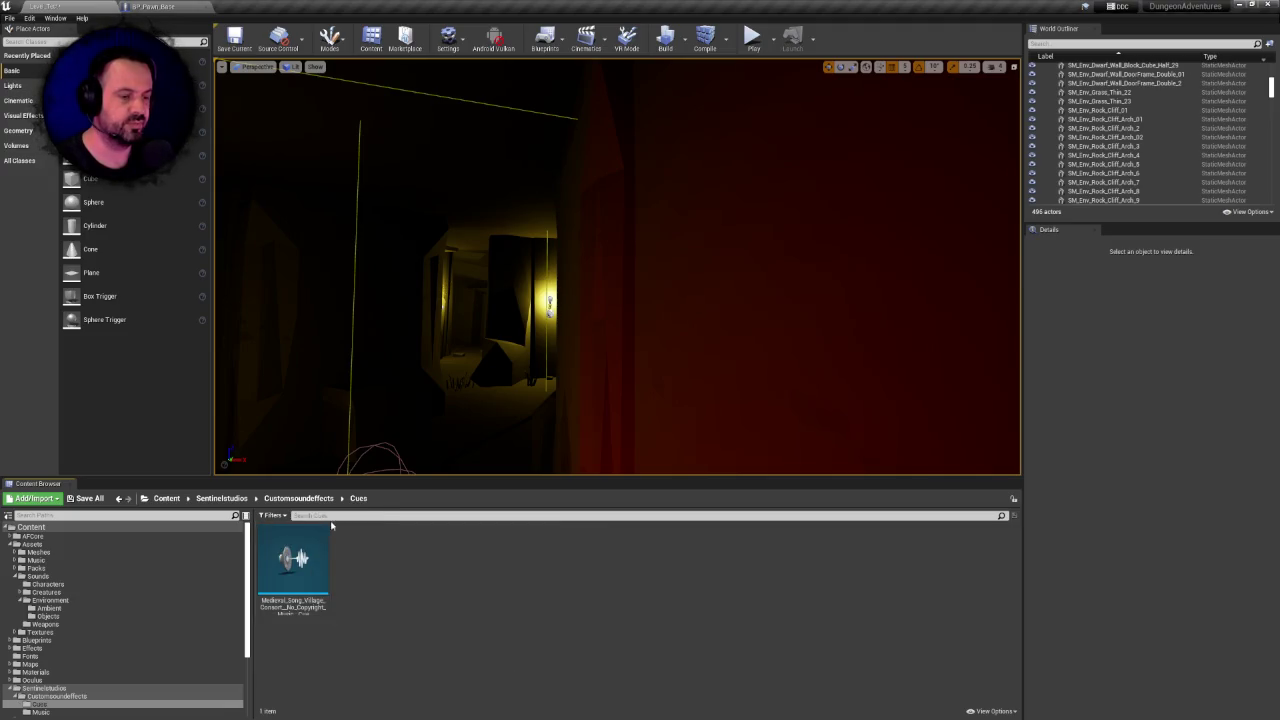
left_click(298, 498)
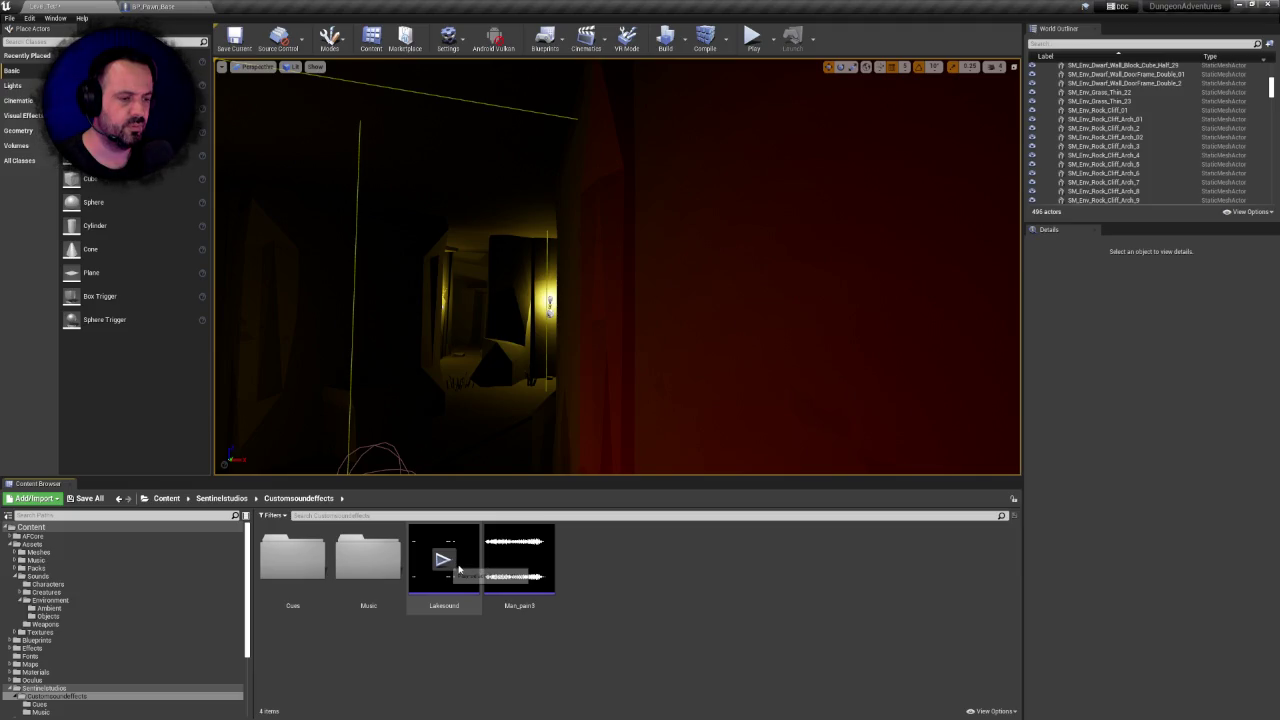
Preview Lakesound and check its references in the Reference Viewer
left_click(446, 560)
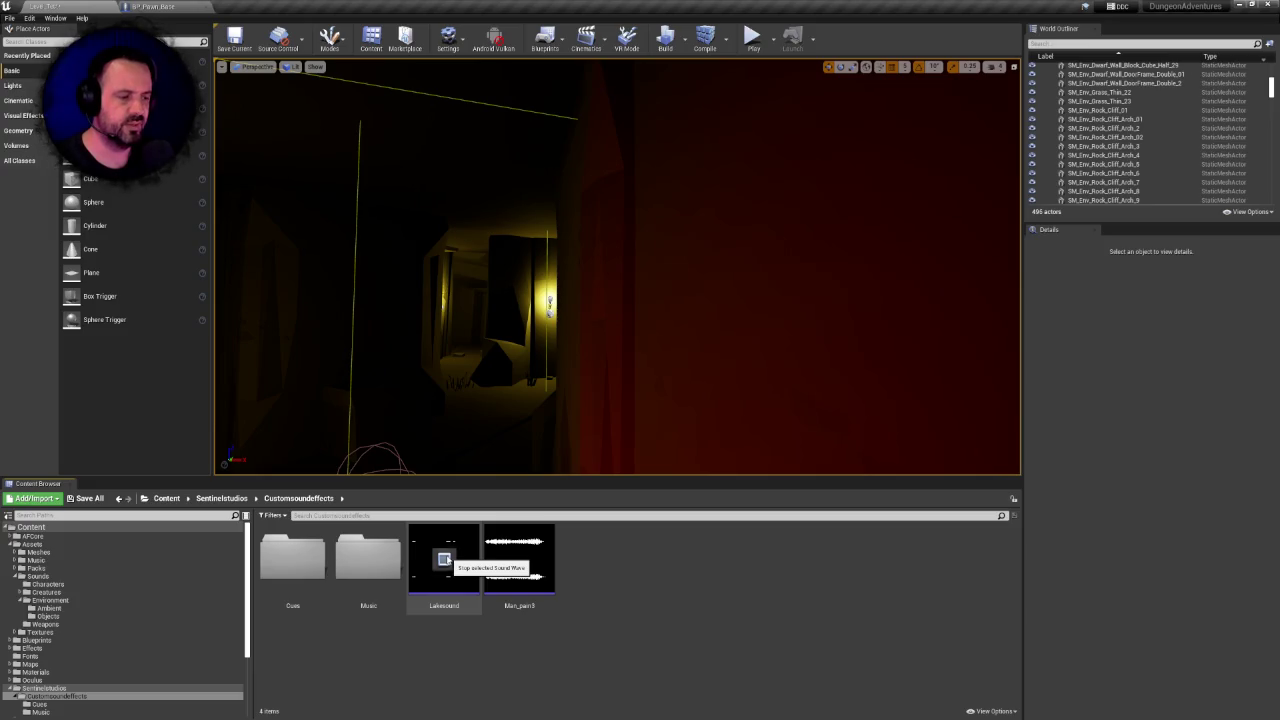
right_click(452, 550)
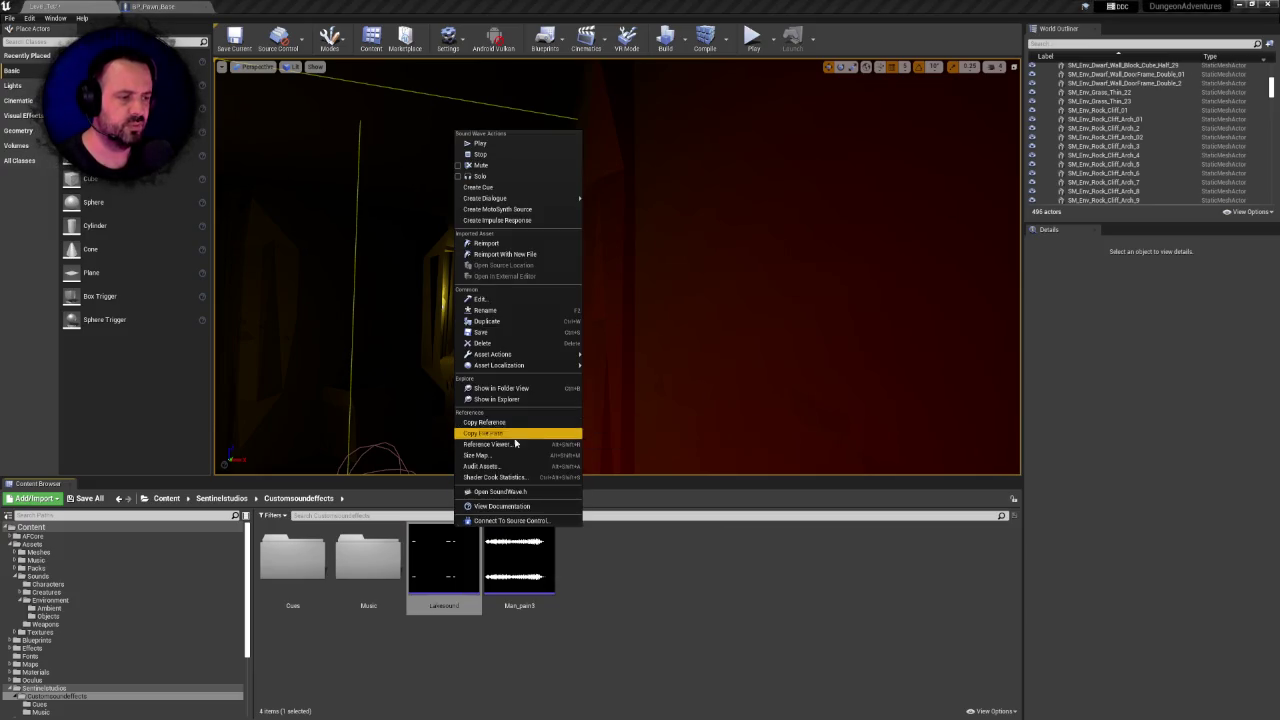
left_click(515, 444)
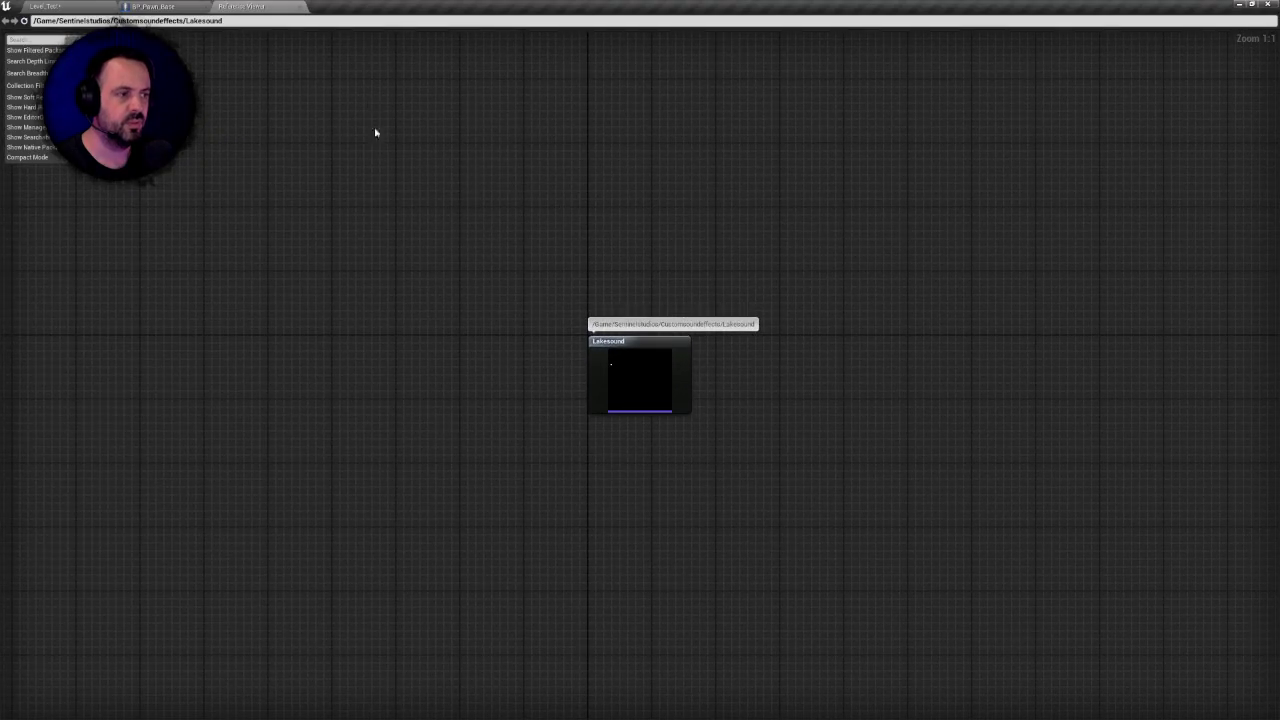
left_click(300, 8)
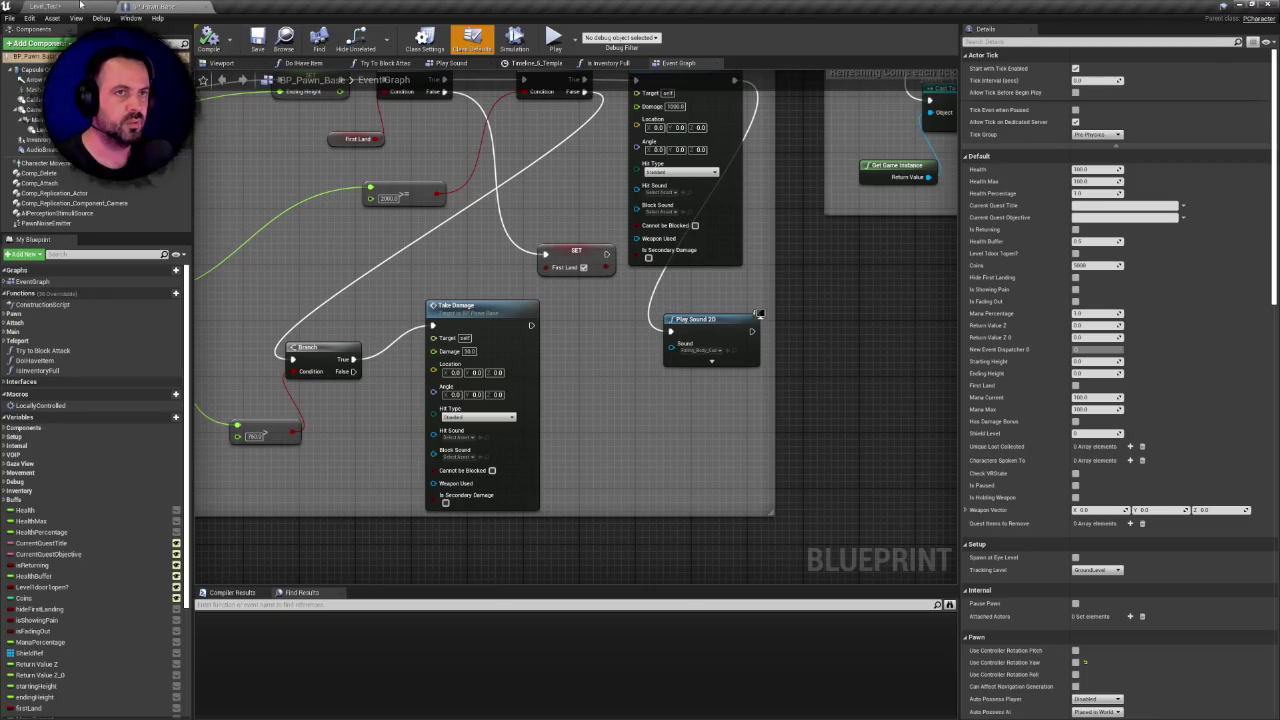
left_click(45, 6)
Delete the Lakesound sound wave after a final listen
left_click(443, 558)
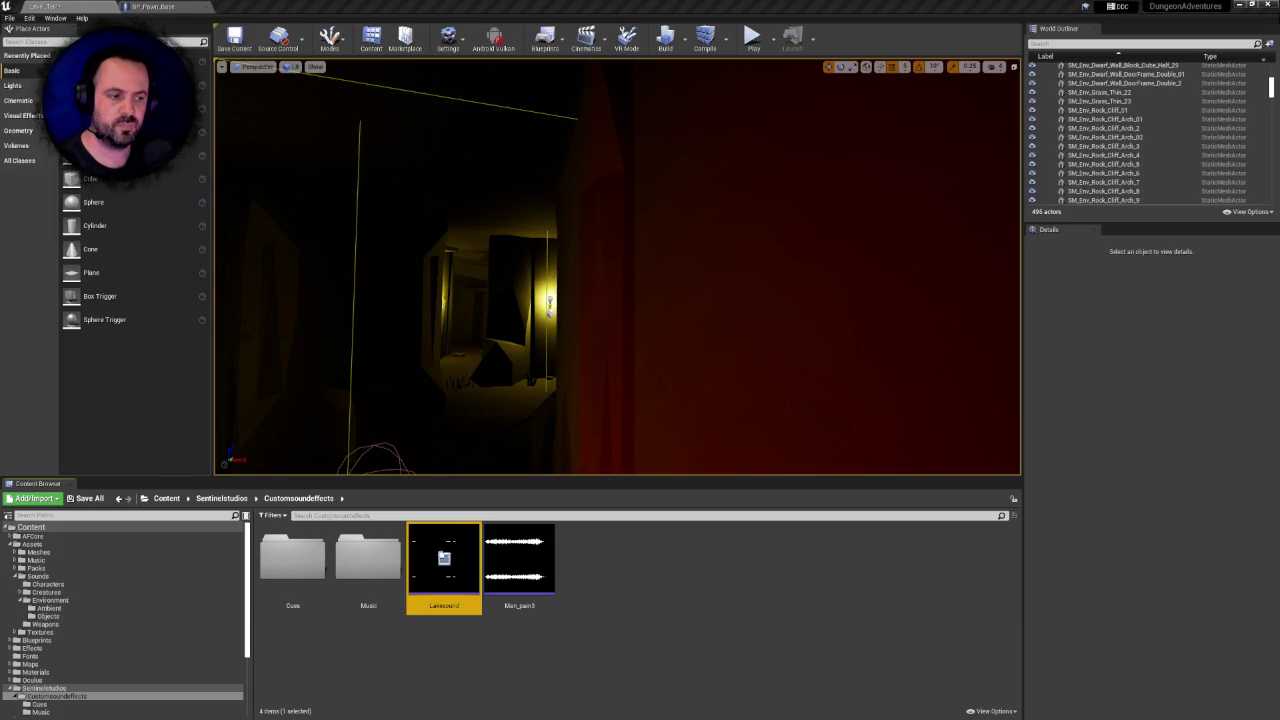
left_click(444, 558)
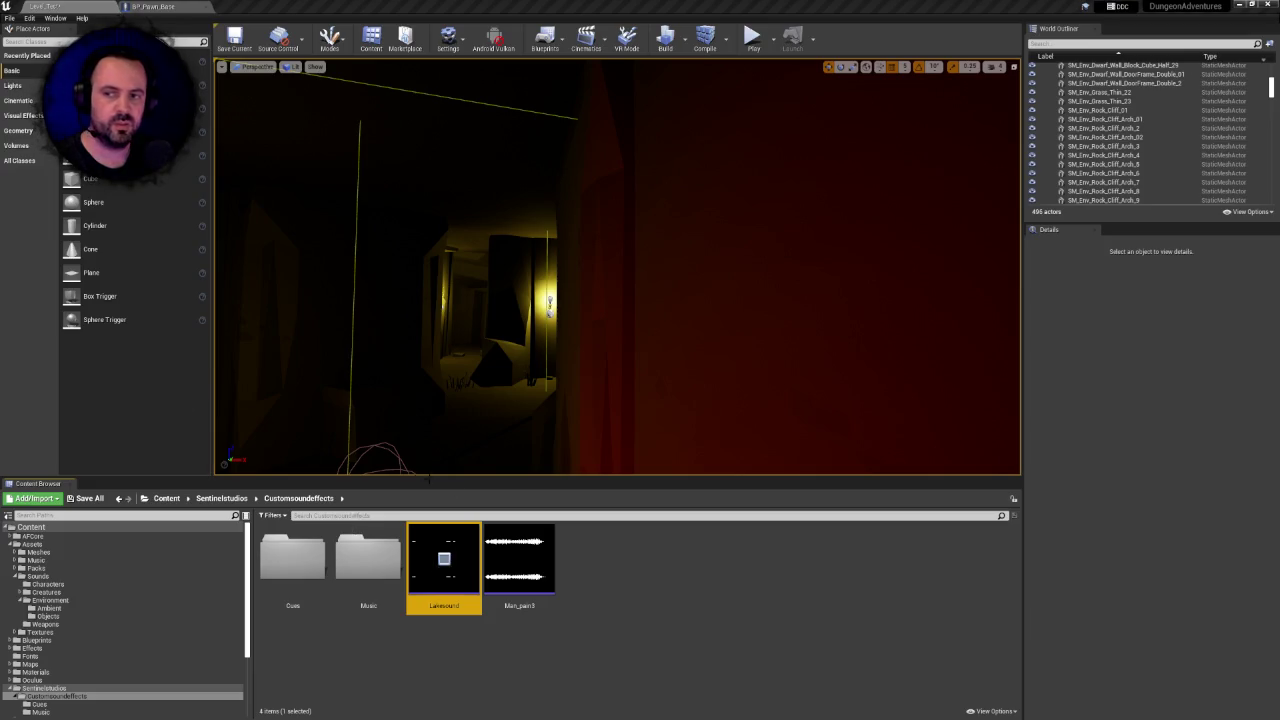
left_click(444, 558)
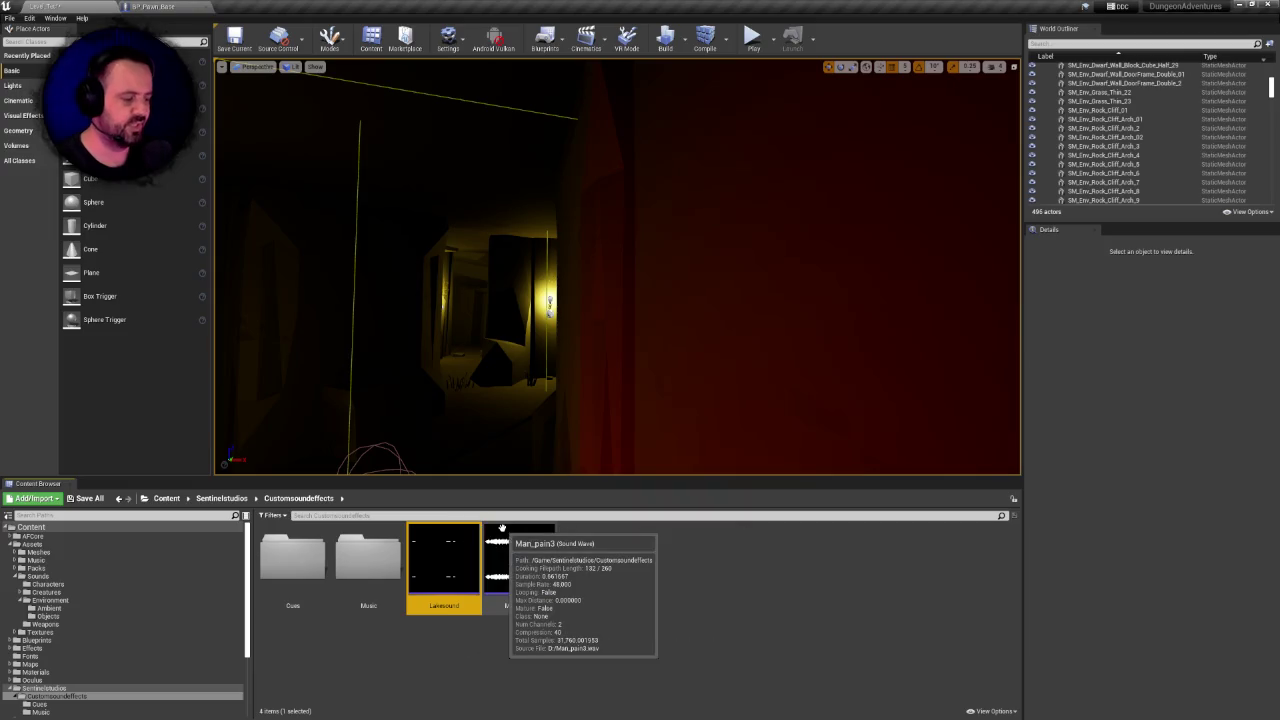
key("Delete")
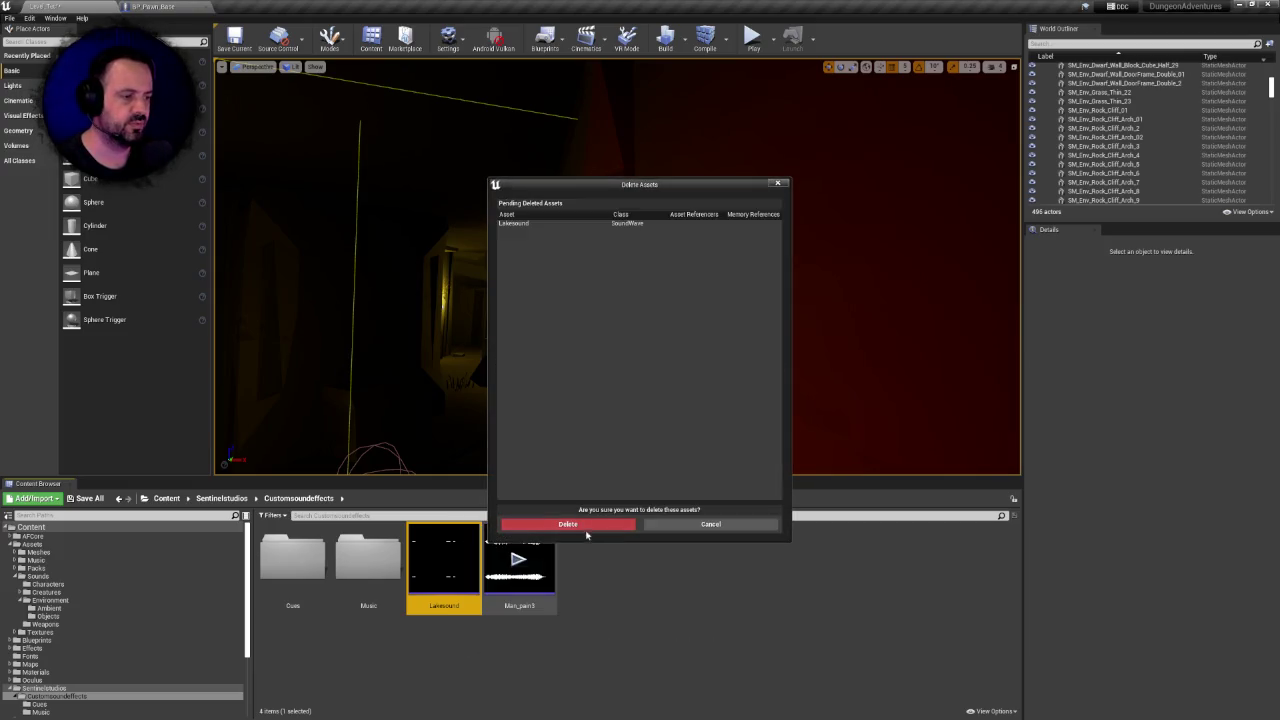
left_click(585, 525)
left_click(442, 560)
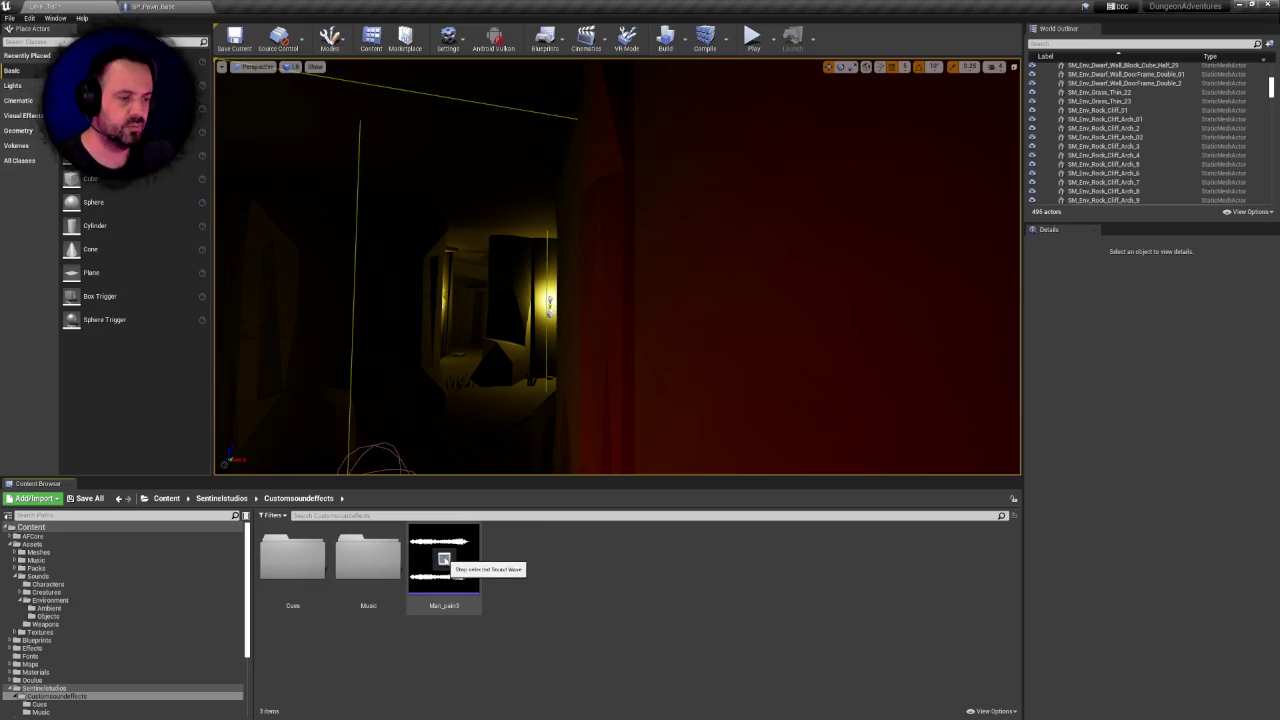
left_click(299, 561)
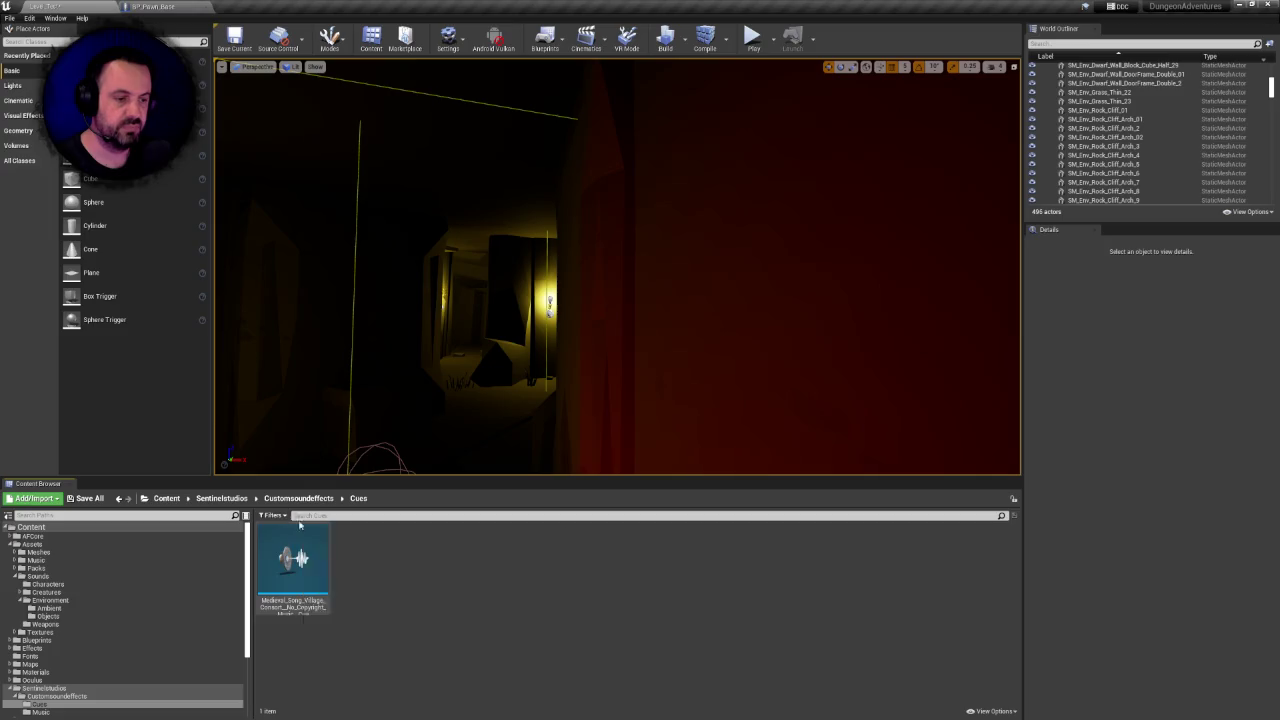
Check in the Reference Viewer that nothing references Man_pain3
left_click(299, 498)
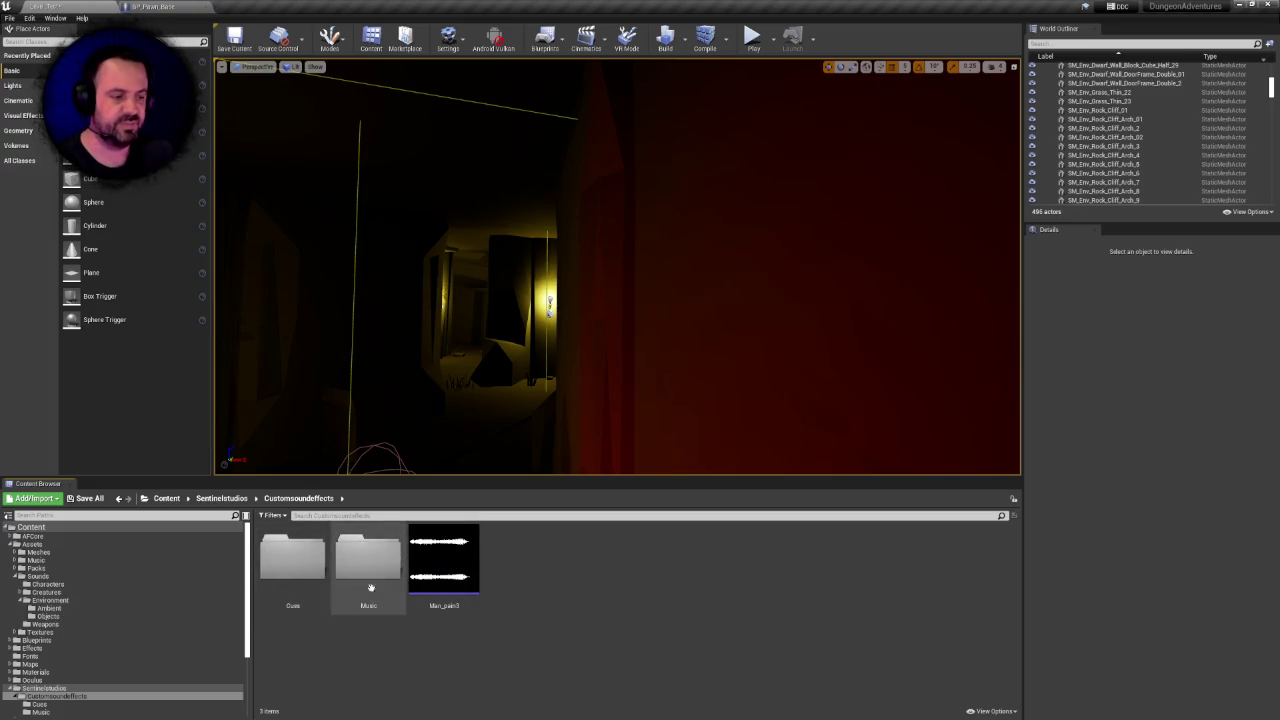
right_click(435, 531)
mouse_move(503, 372)
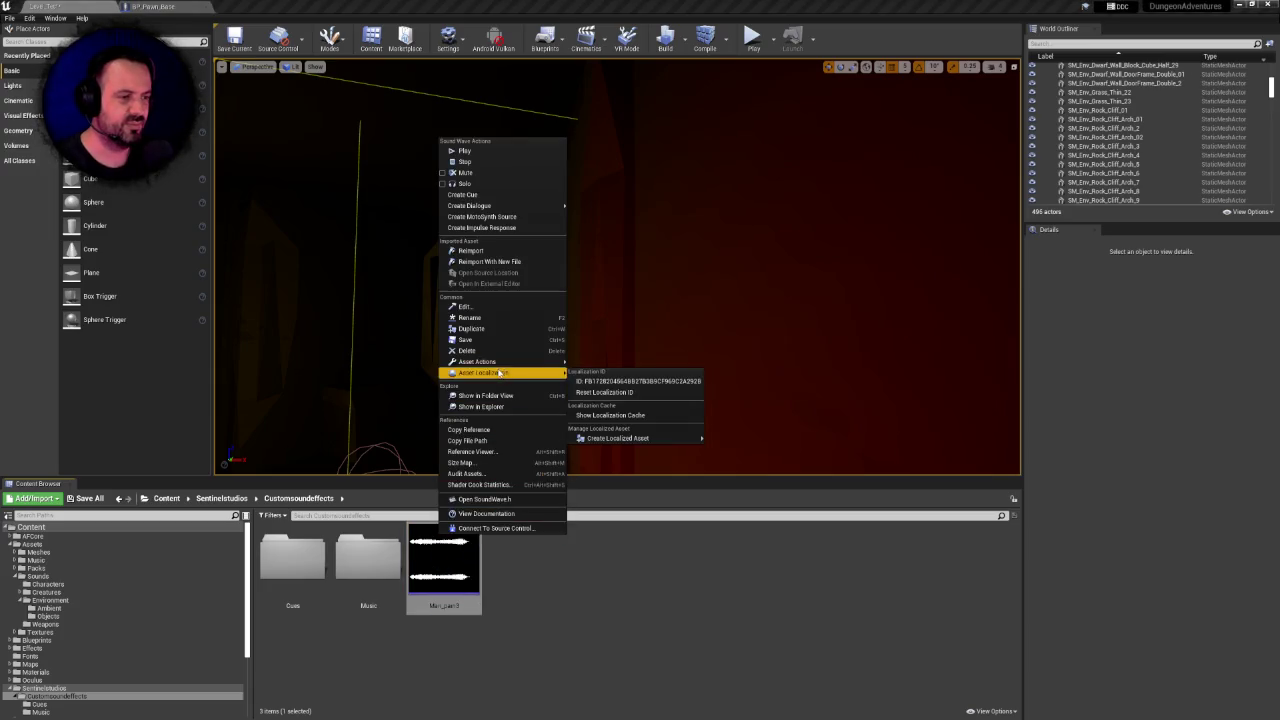
mouse_move(480, 206)
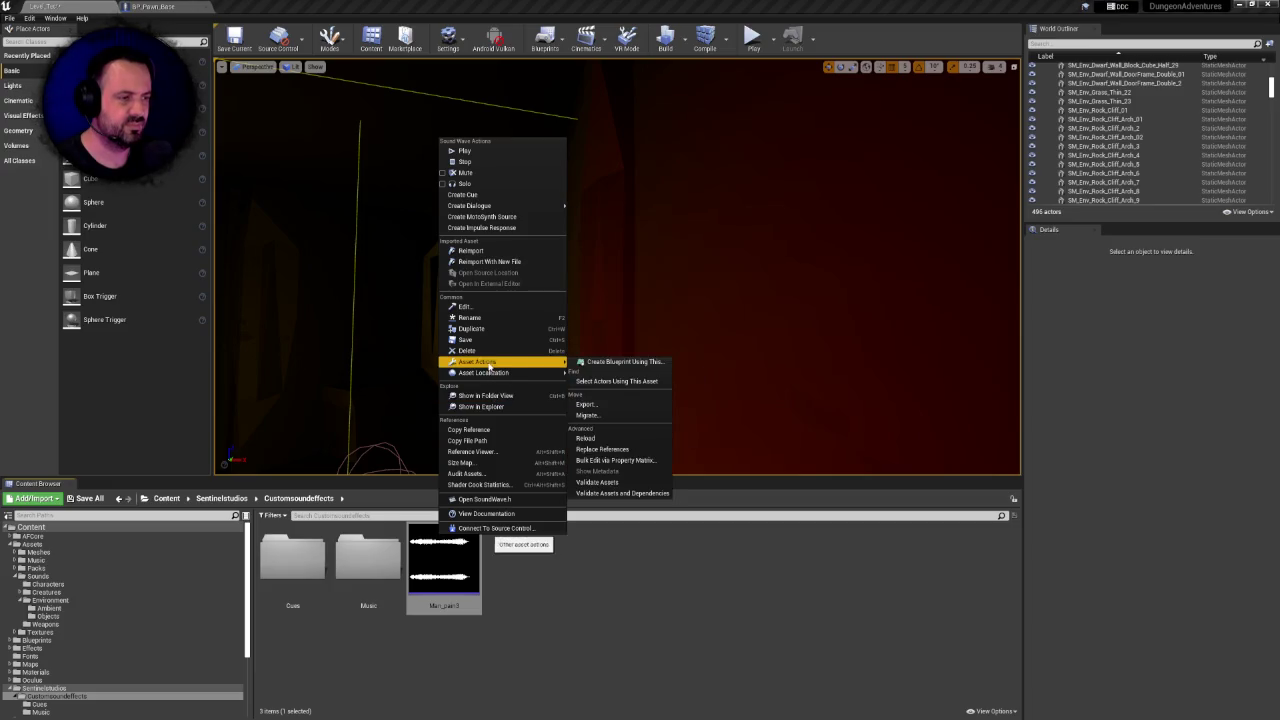
left_click(490, 452)
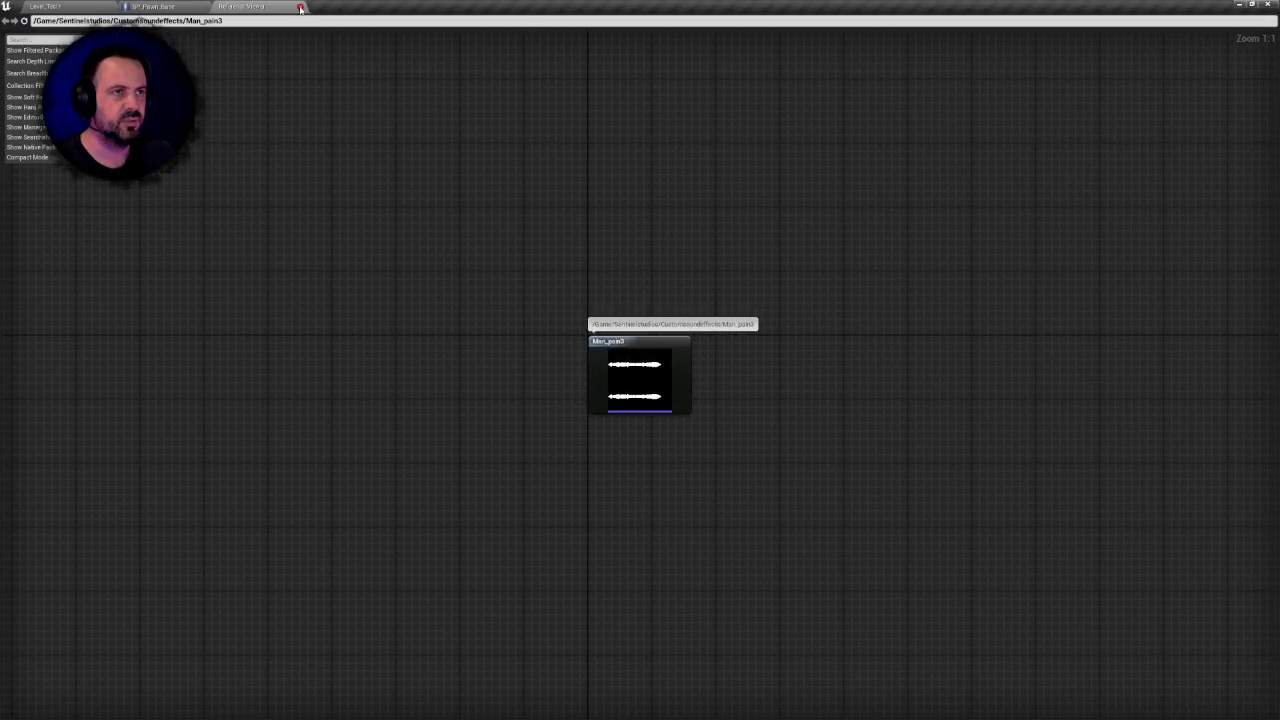
left_click(300, 8)
left_click(100, 6)
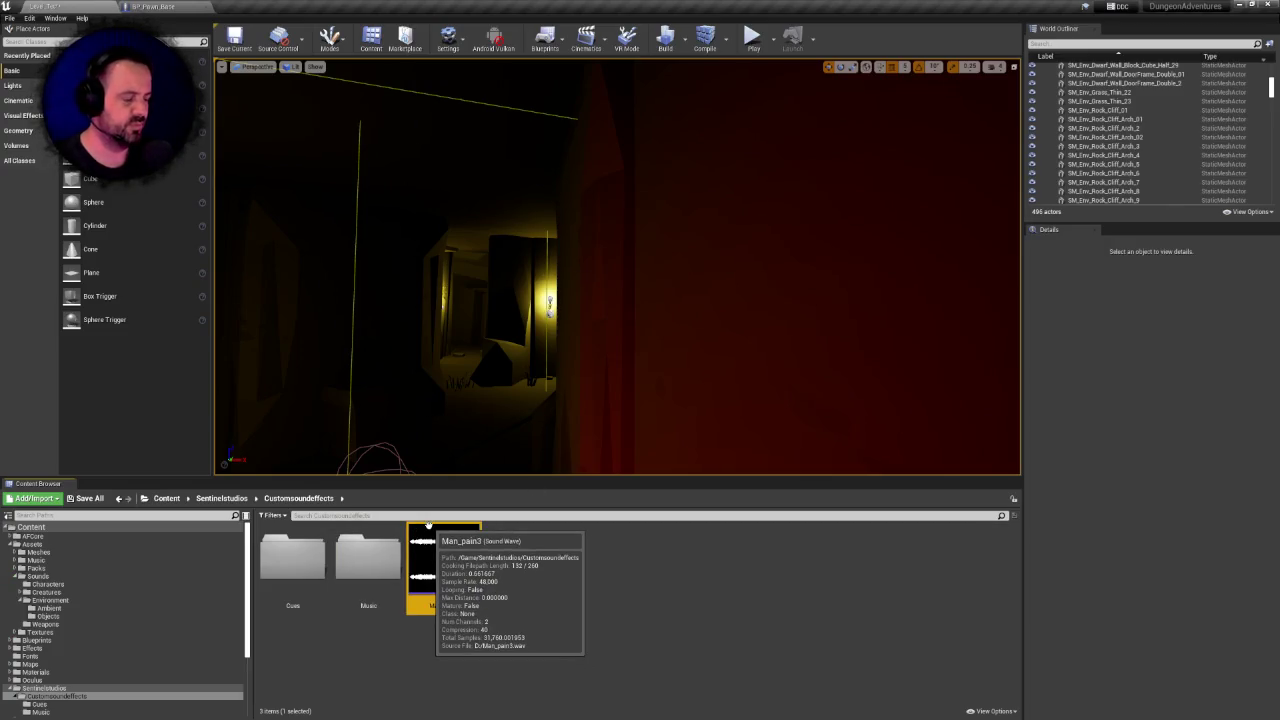
Delete Man_pain3, then preview the first track in the Music folder
key("Delete")
left_click(590, 528)
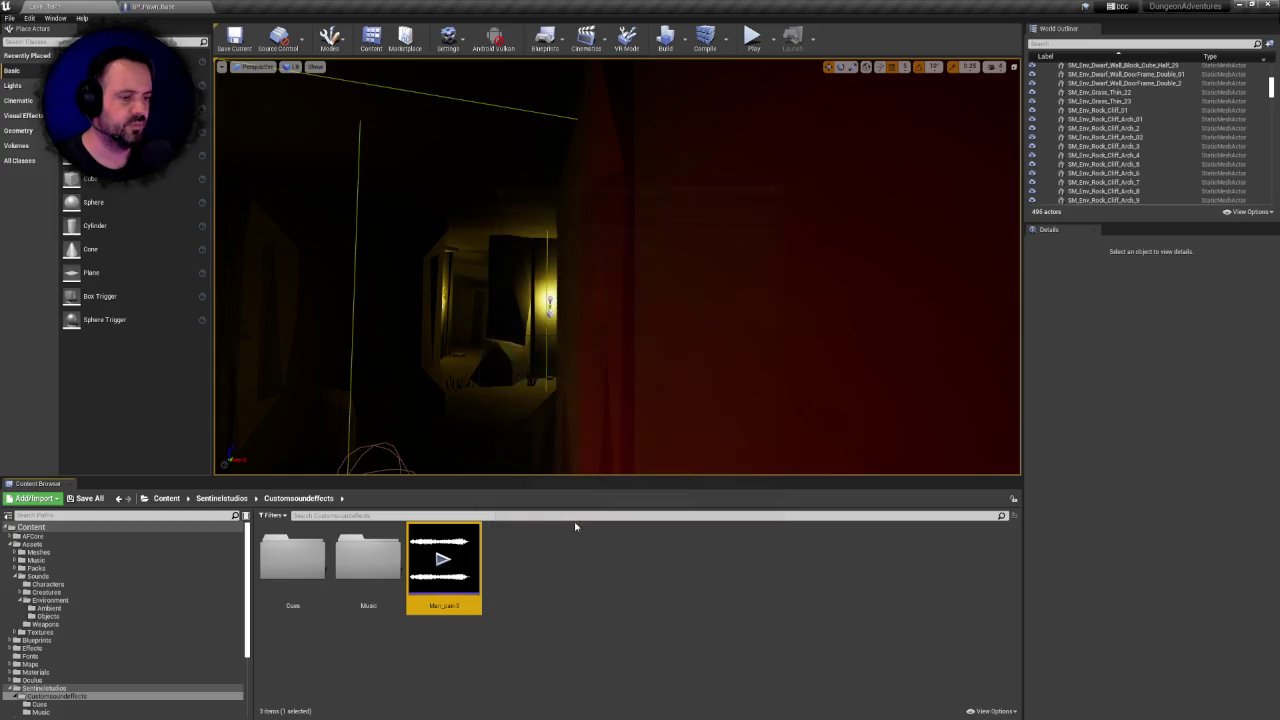
double_click(364, 558)
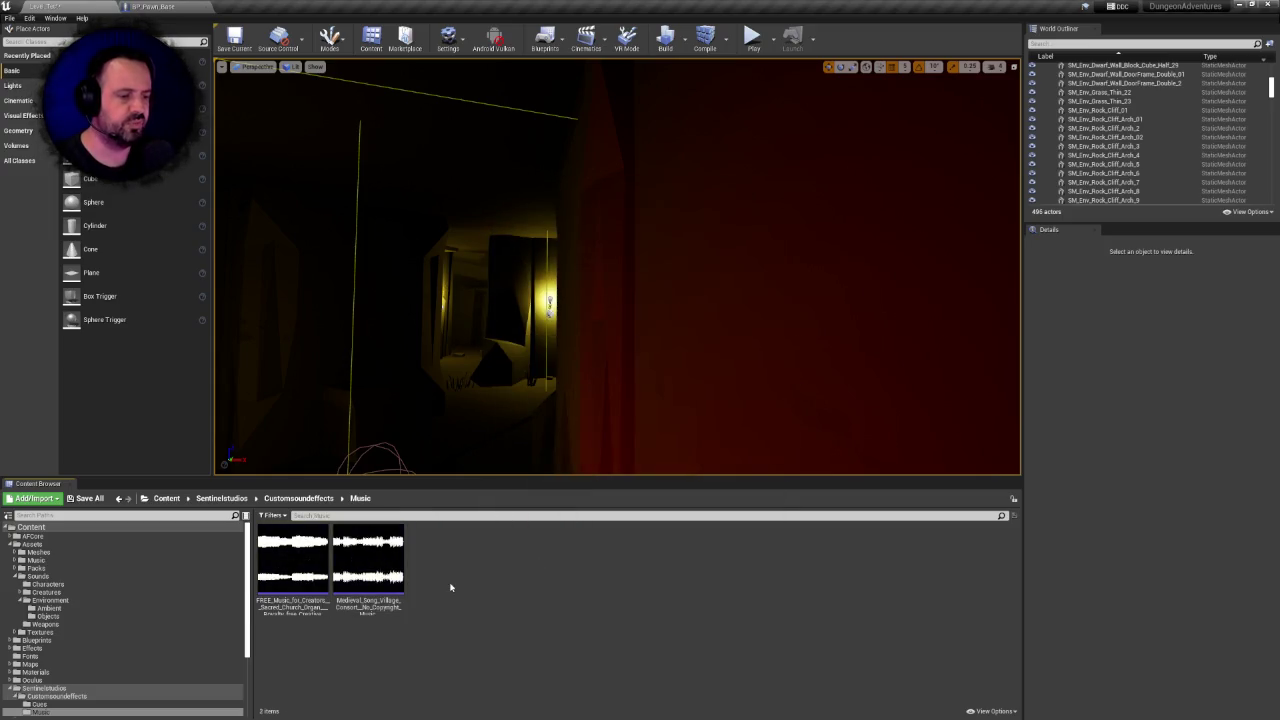
left_click(305, 569)
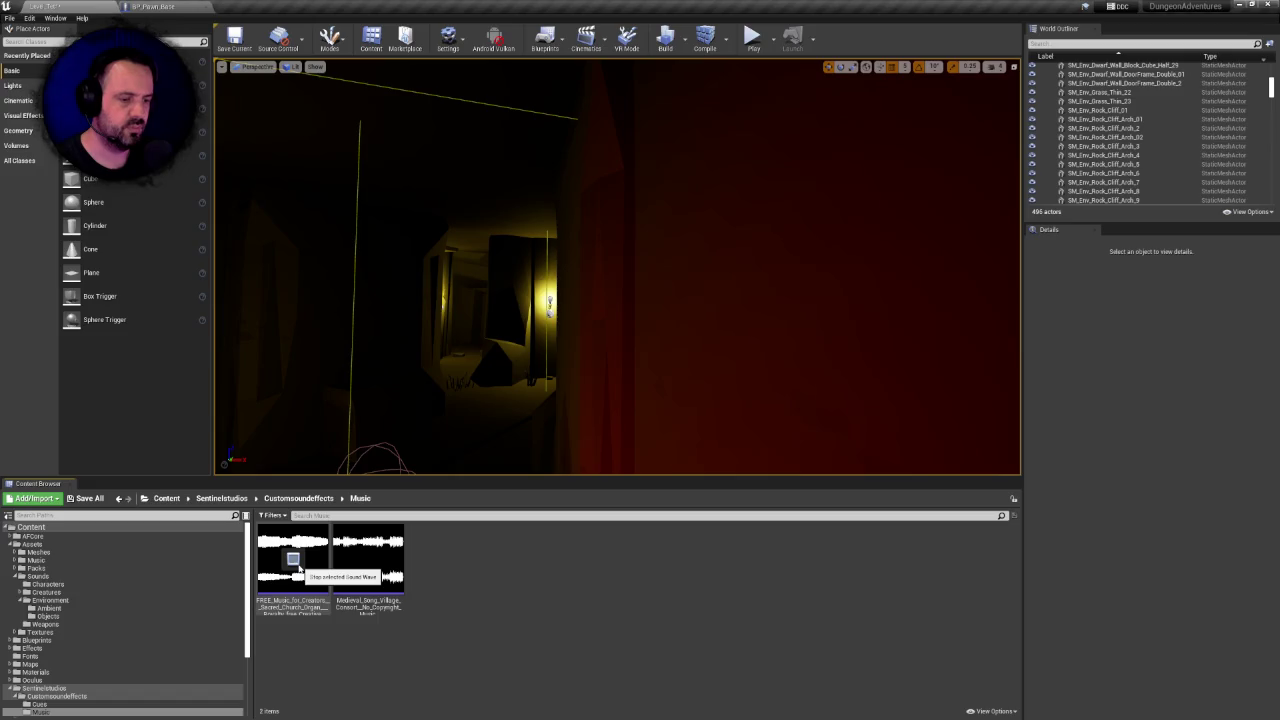